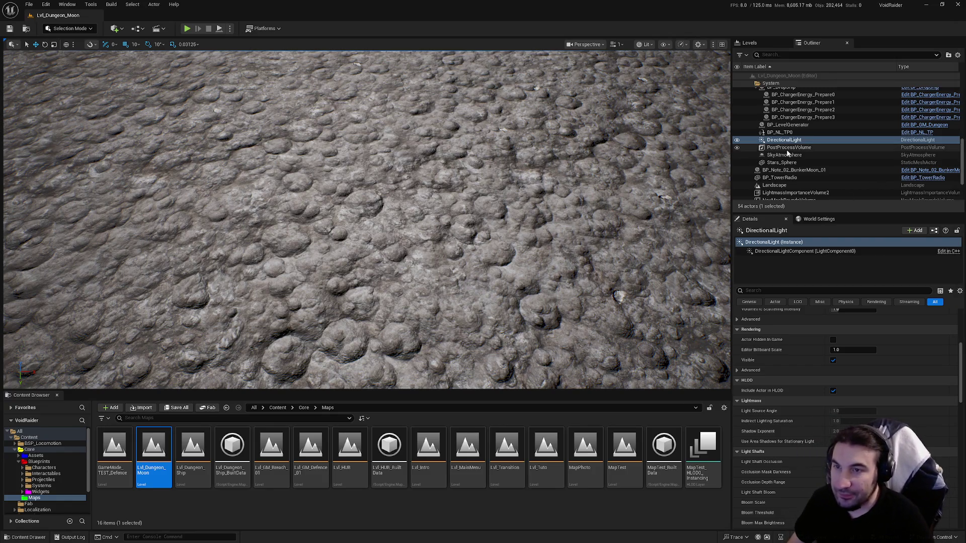
Step: Select the PostProcessVolume, browse its Details, and pull back to the red ship and mountains
click(788, 148)
right_click(571, 388)
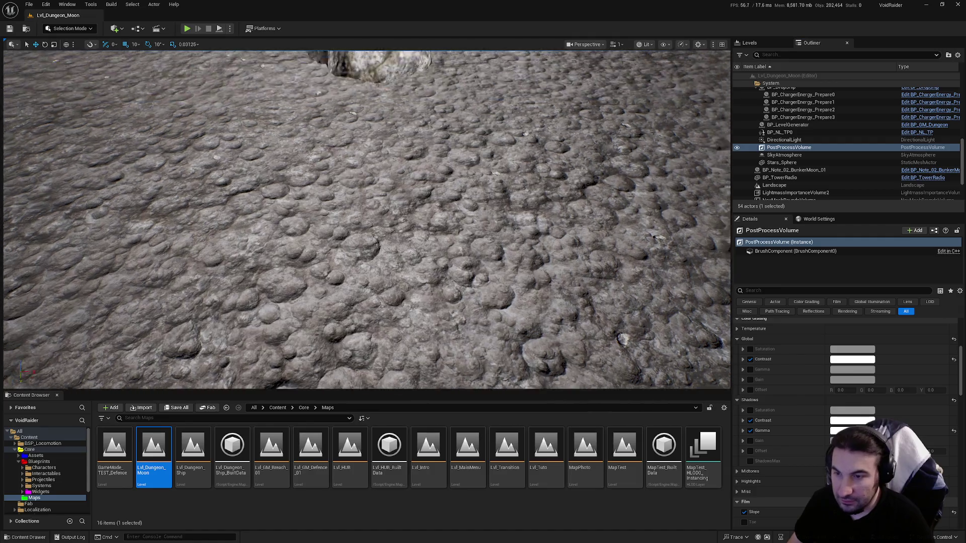
scroll(759, 434, down, 8)
scroll(759, 434, down, 5)
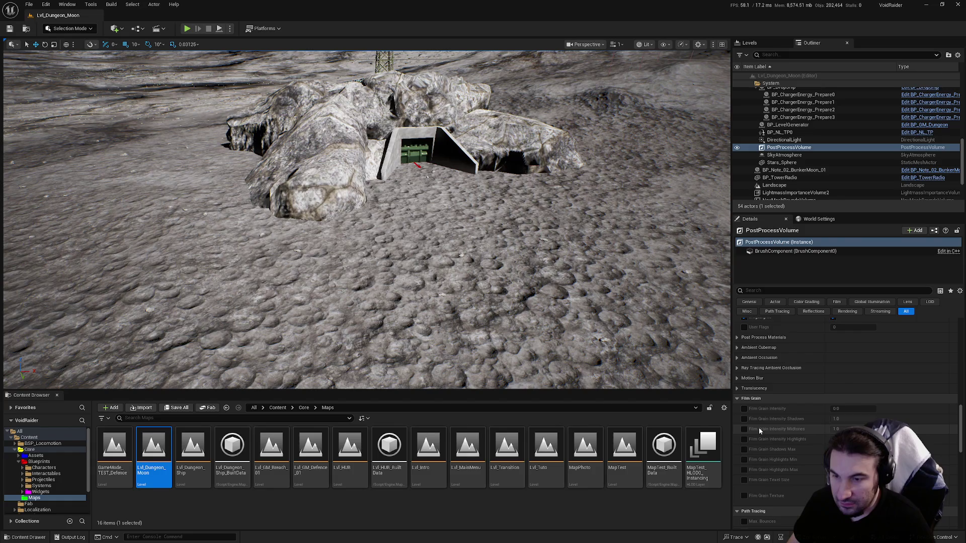
scroll(772, 400, down, 3)
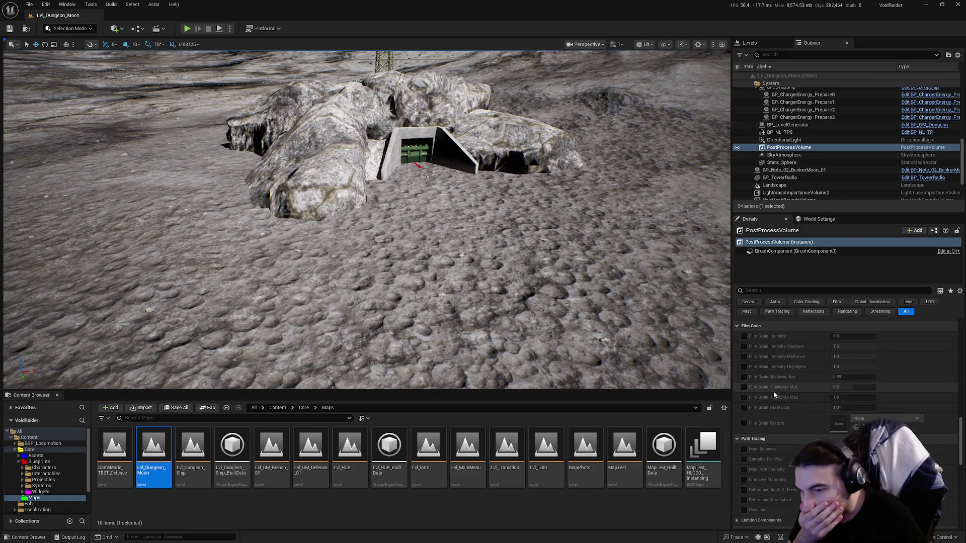
scroll(774, 391, down, 3)
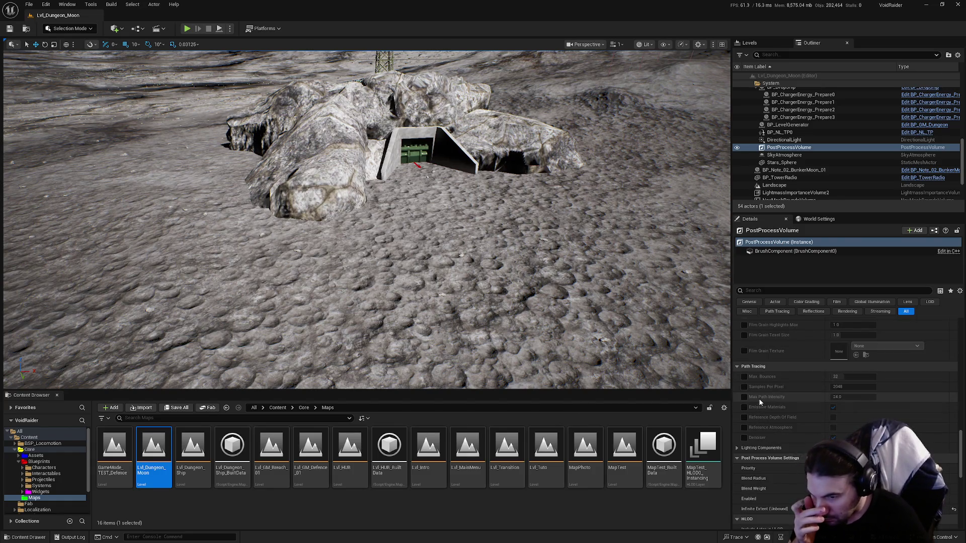
scroll(755, 398, down, 4)
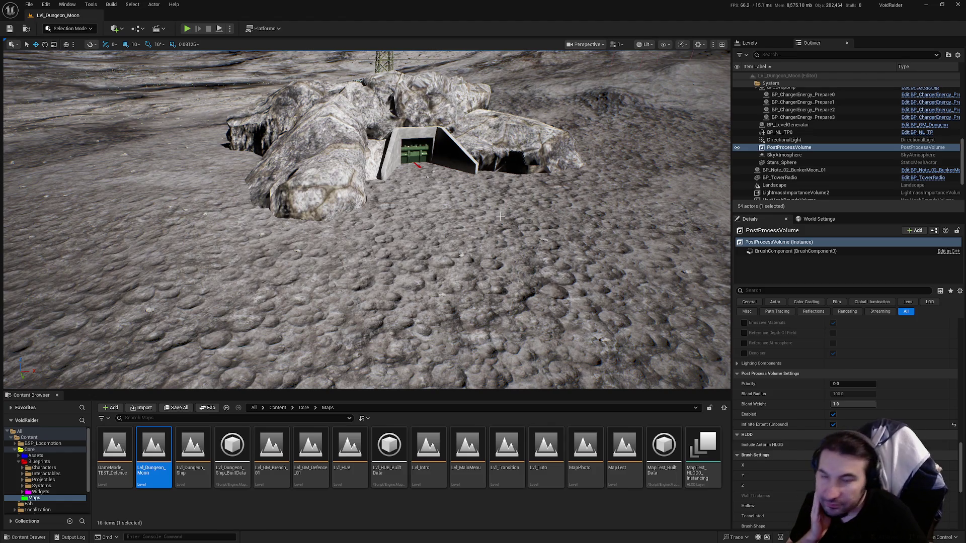
mouse_move(501, 217)
mouse_down()
mouse_move(500, 178)
mouse_move(635, 174)
mouse_move(388, 273)
mouse_up()
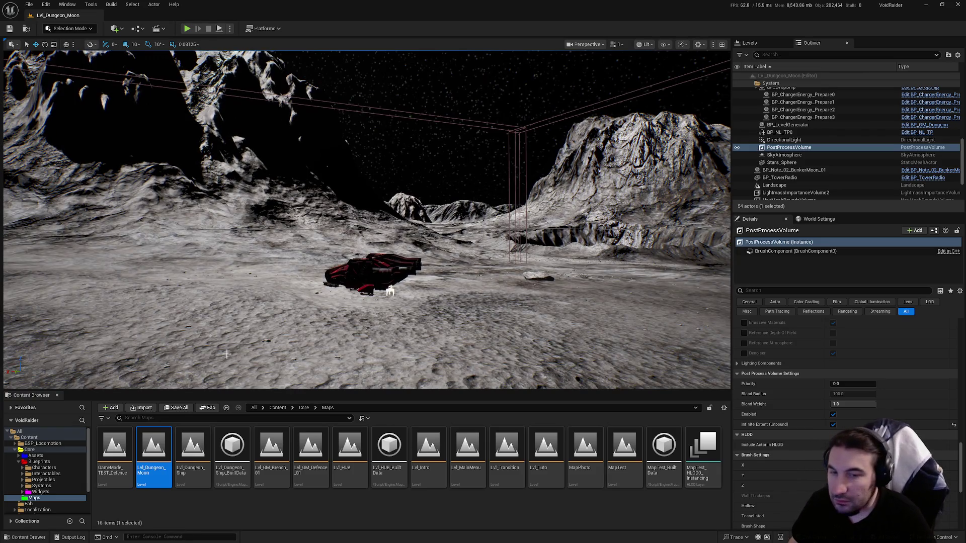
key(super)
mouse_move(432, 533)
key(Escape)
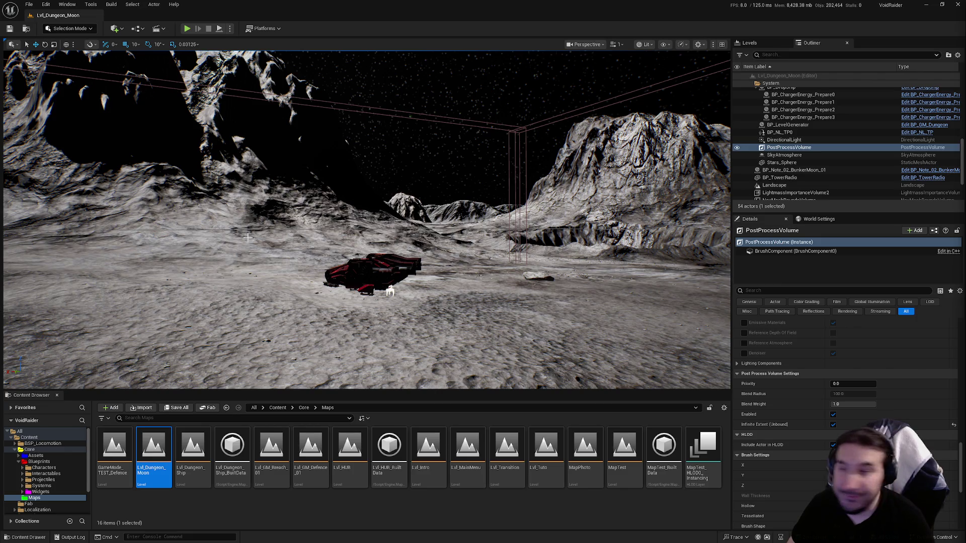
mouse_move(254, 308)
mouse_down()
mouse_move(204, 314)
mouse_move(206, 229)
mouse_move(248, 292)
mouse_up()
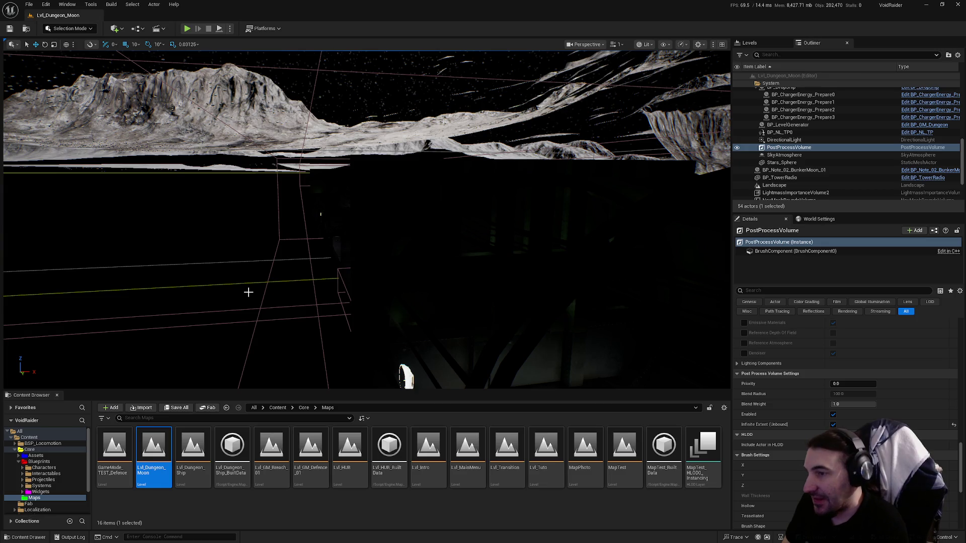
Step: Fly around the rock bunker, then browse to the Core/Blueprints/Interactables folder
mouse_move(261, 280)
mouse_down()
mouse_move(113, 54)
mouse_move(728, 139)
mouse_up()
drag(647, 151, 647, 151)
drag(242, 272, 242, 272)
click(46, 474)
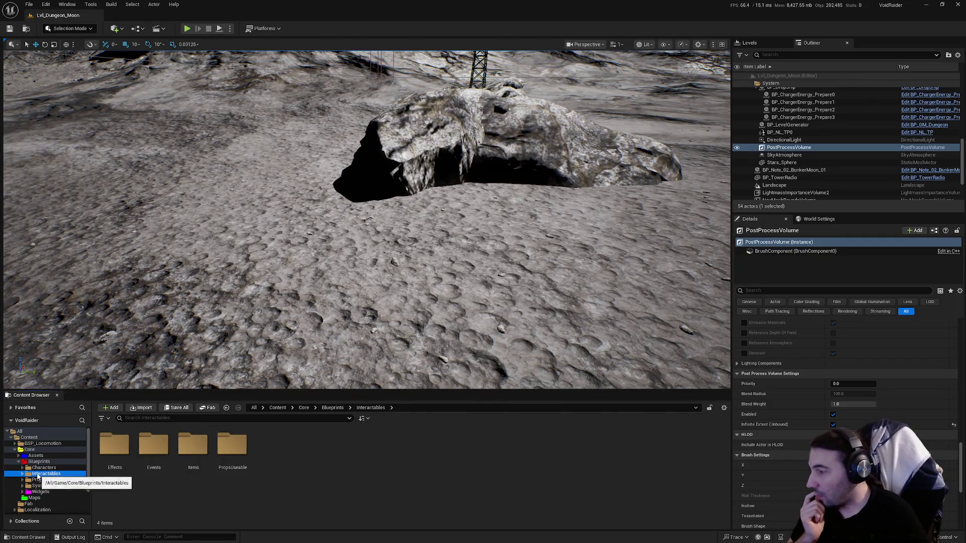
Step: Open the PropsUseable folder, then select the Landscape and scroll through its Details properties
double_click(232, 445)
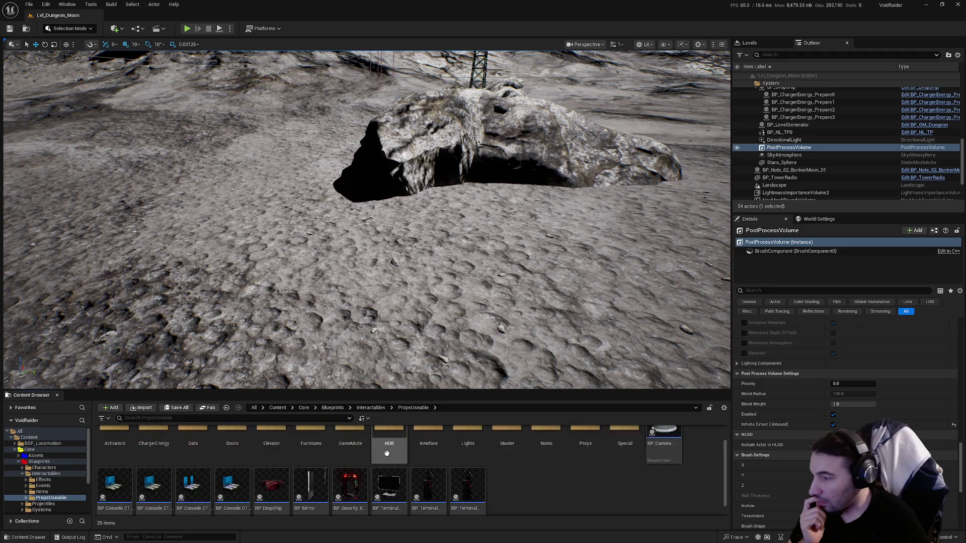
click(458, 284)
scroll(856, 354, up, 3)
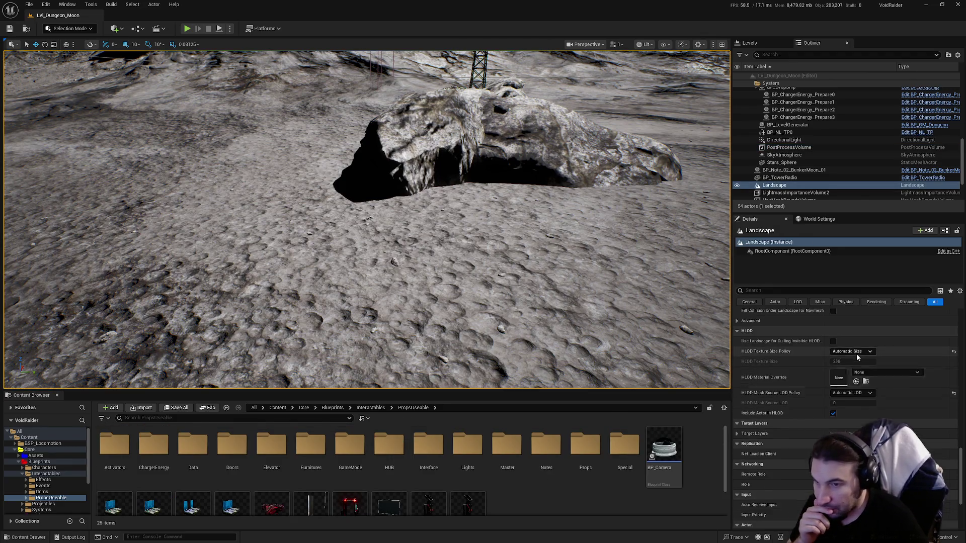
scroll(892, 358, up, 6)
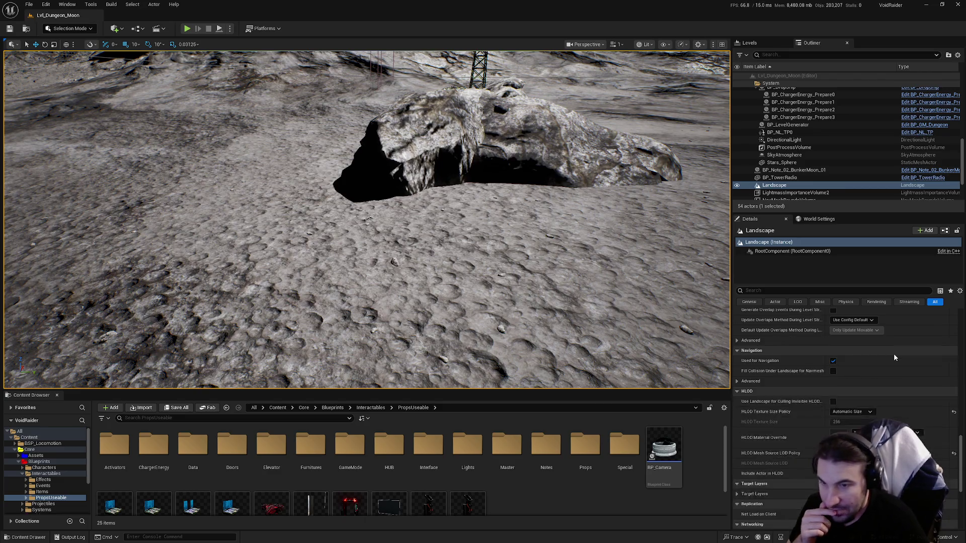
scroll(895, 356, up, 7)
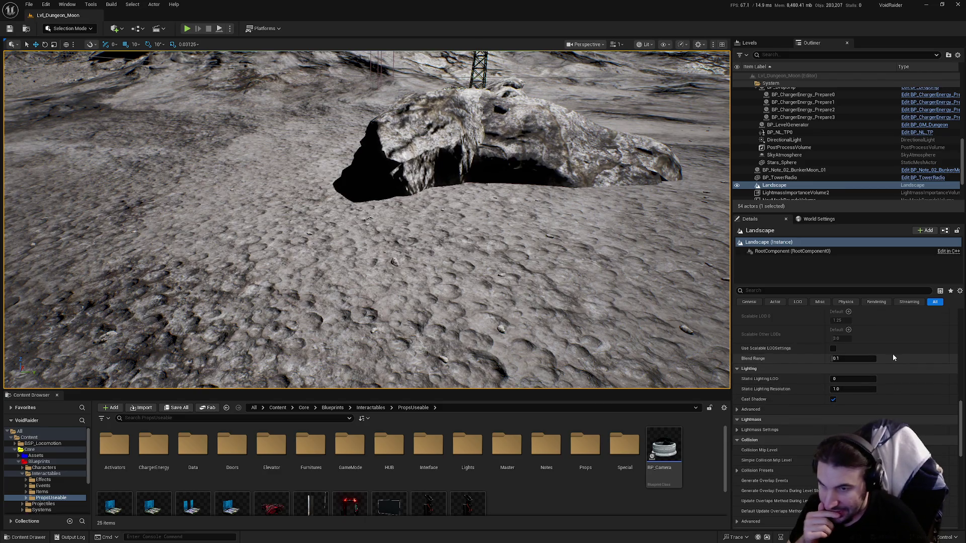
scroll(891, 356, up, 3)
scroll(890, 357, up, 8)
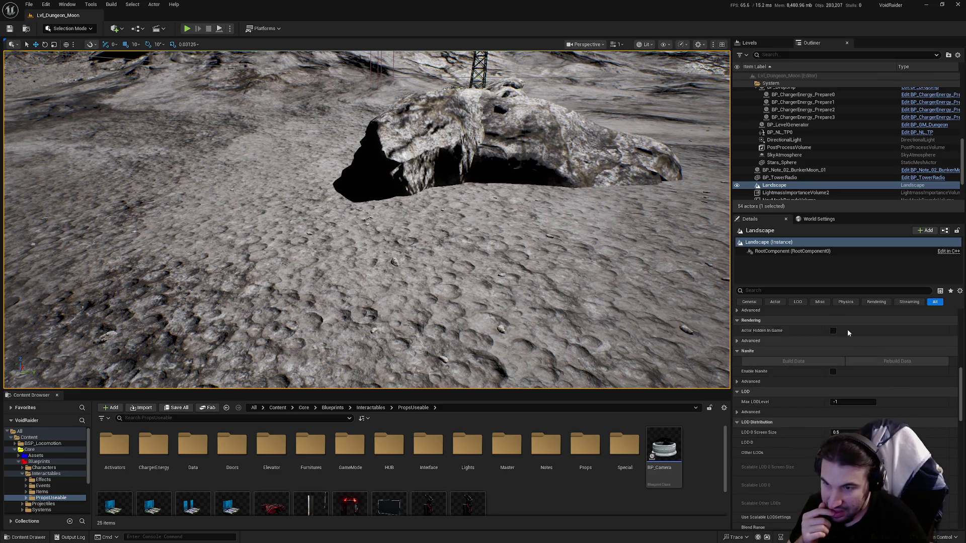
scroll(819, 341, up, 1)
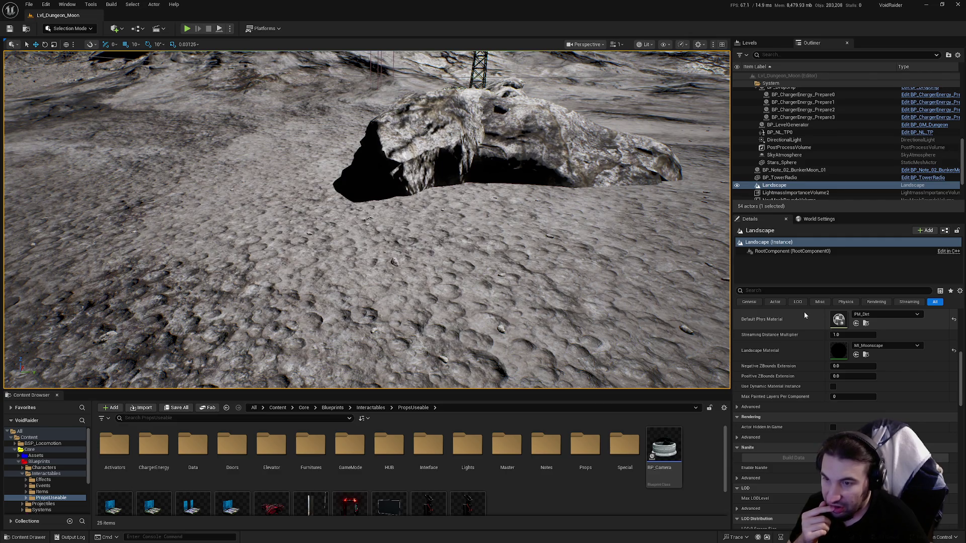
scroll(804, 322, down, 10)
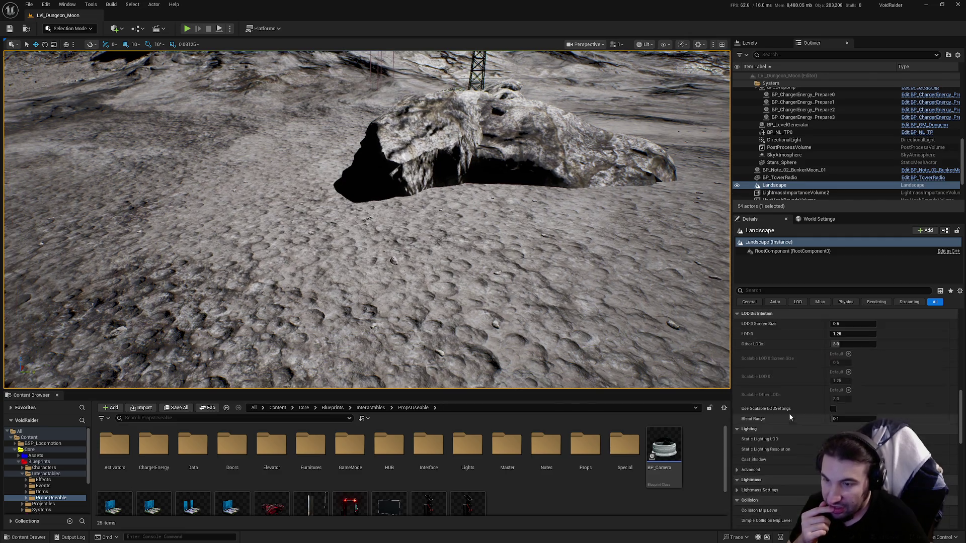
scroll(819, 412, down, 15)
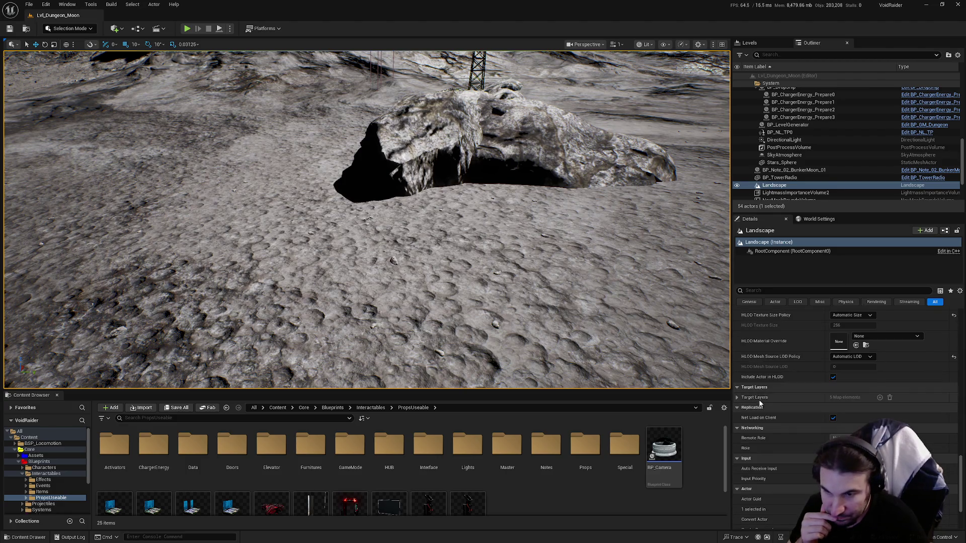
click(777, 292)
Step: Filter the Landscape's Details to 'sha' and try Shadow Two Sided on, then off again
text(sha)
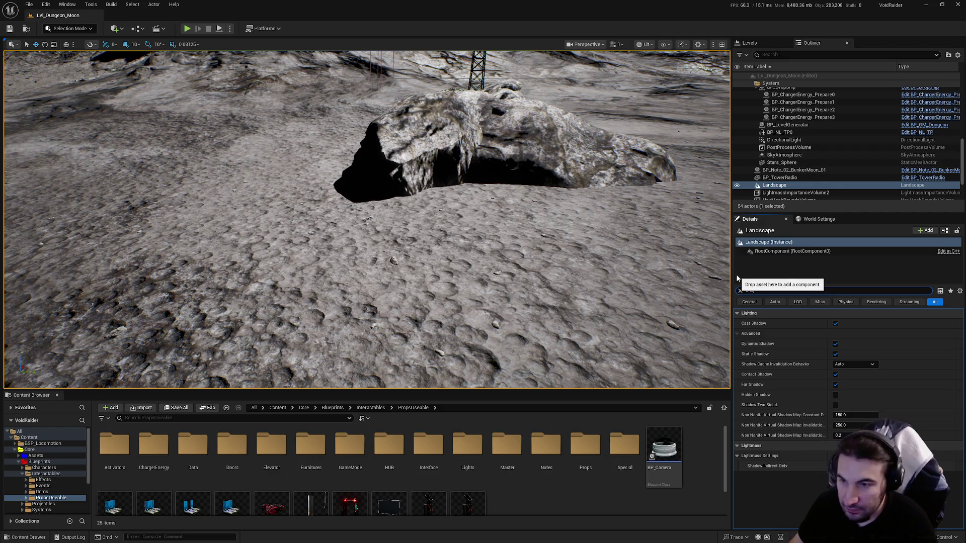
mouse_move(766, 398)
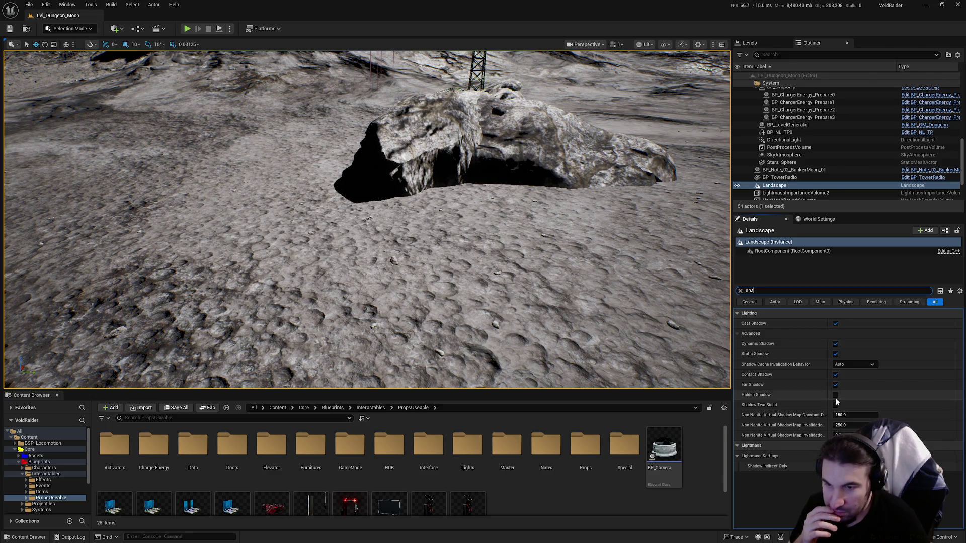
click(835, 405)
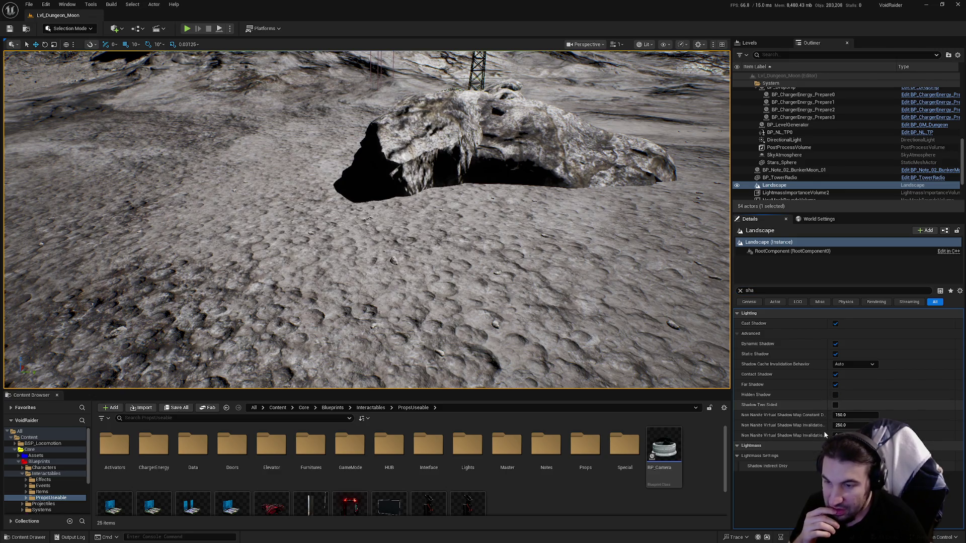
mouse_move(383, 222)
mouse_down()
mouse_move(453, 236)
mouse_move(393, 261)
mouse_move(390, 160)
mouse_up()
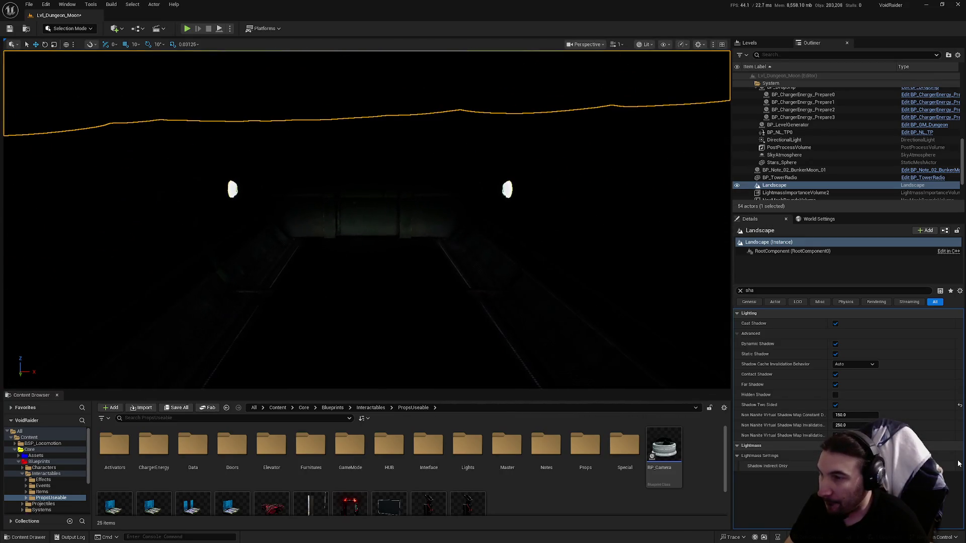
click(836, 406)
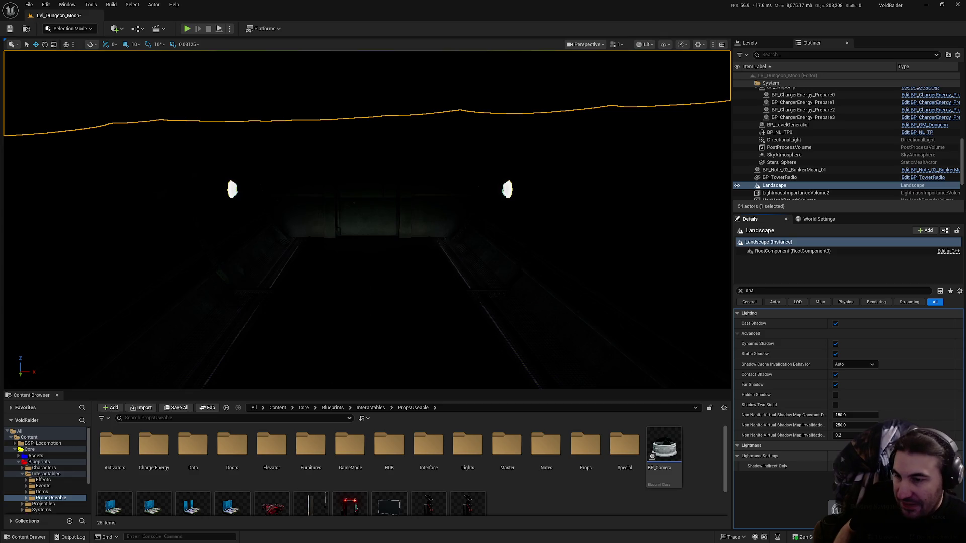
Step: Save the Lvl_Dungeon_Moon level with Save Selected
mouse_move(816, 417)
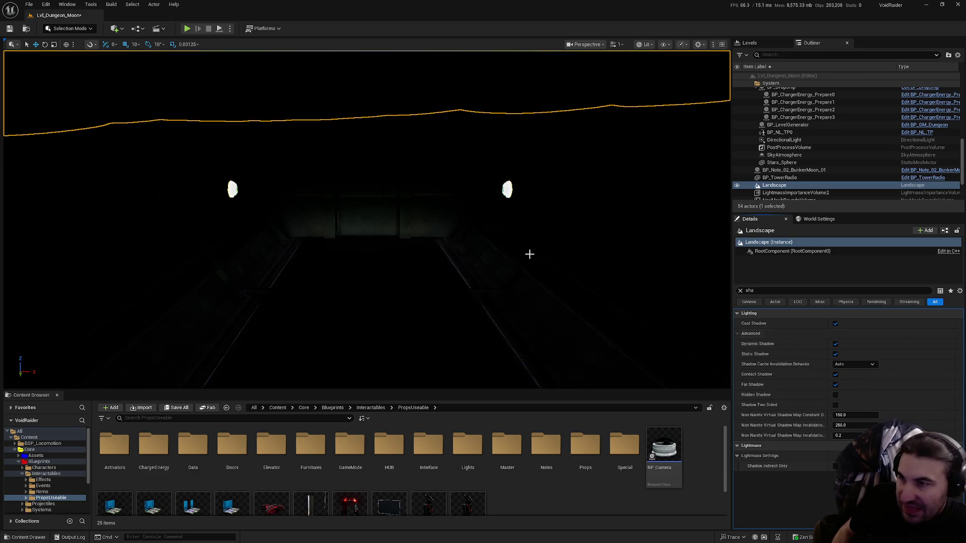
click(176, 408)
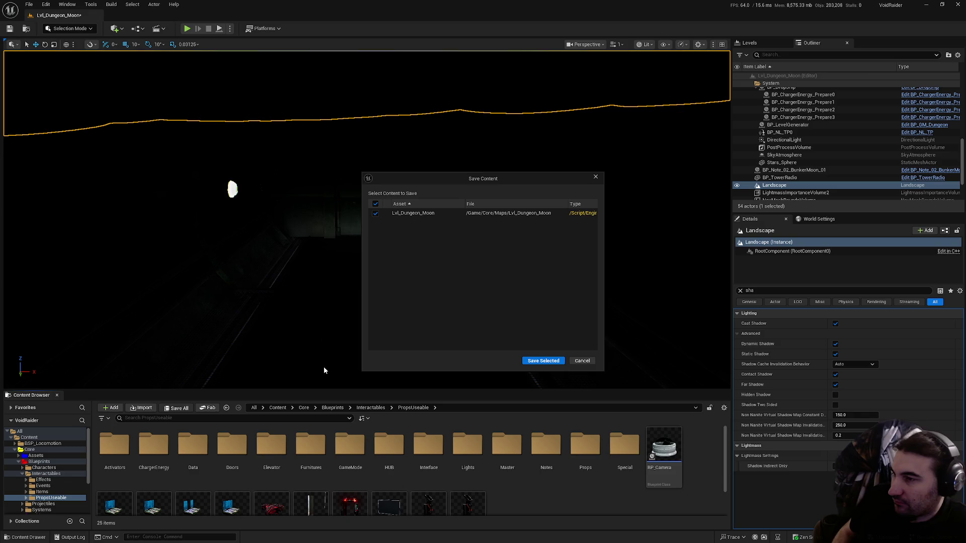
click(550, 360)
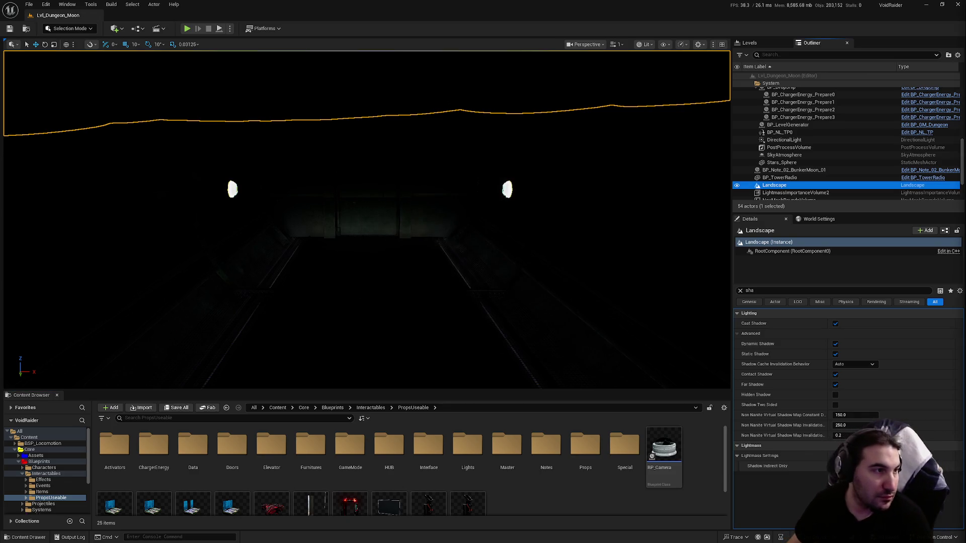
key(super)
key(super)
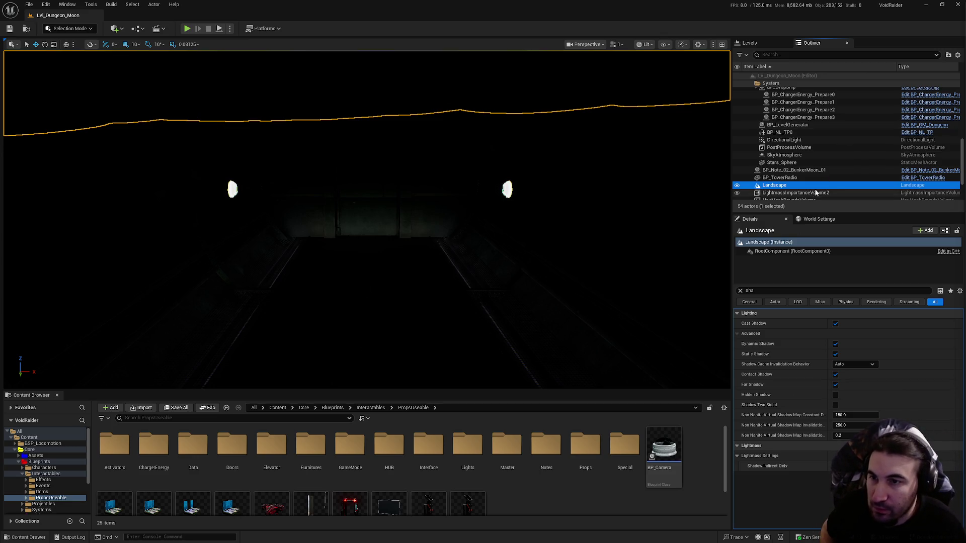
Step: Select the DirectionalLight and turn off its volumetric and dynamic shadows
click(807, 139)
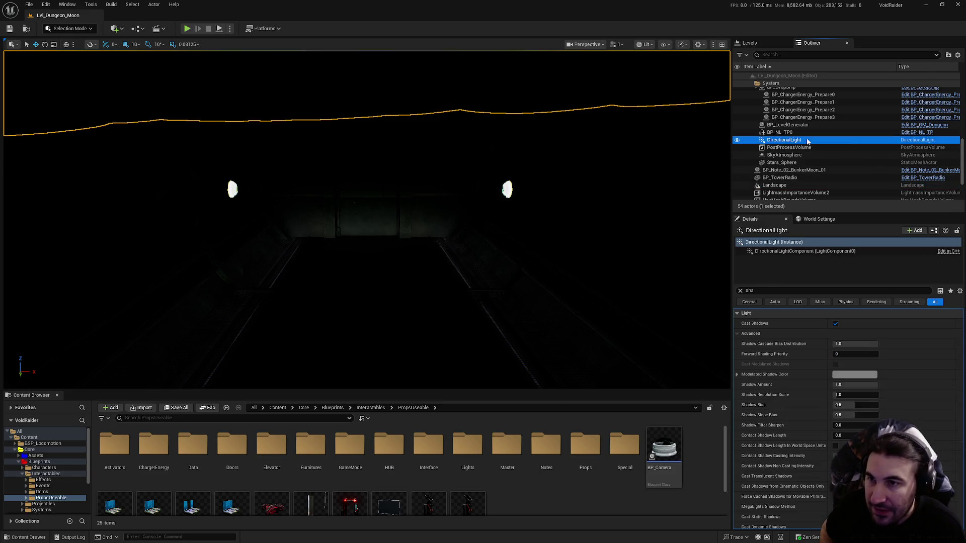
scroll(815, 357, down, 5)
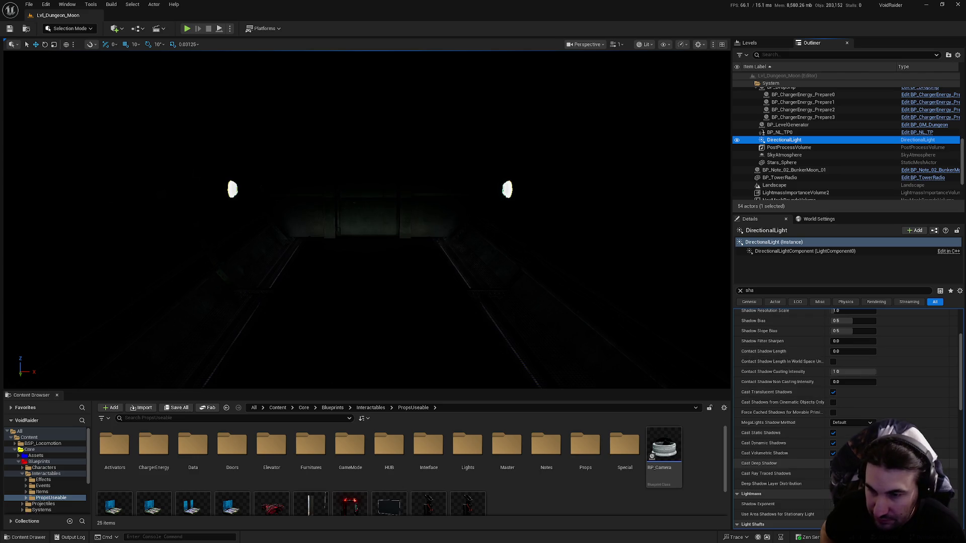
click(833, 473)
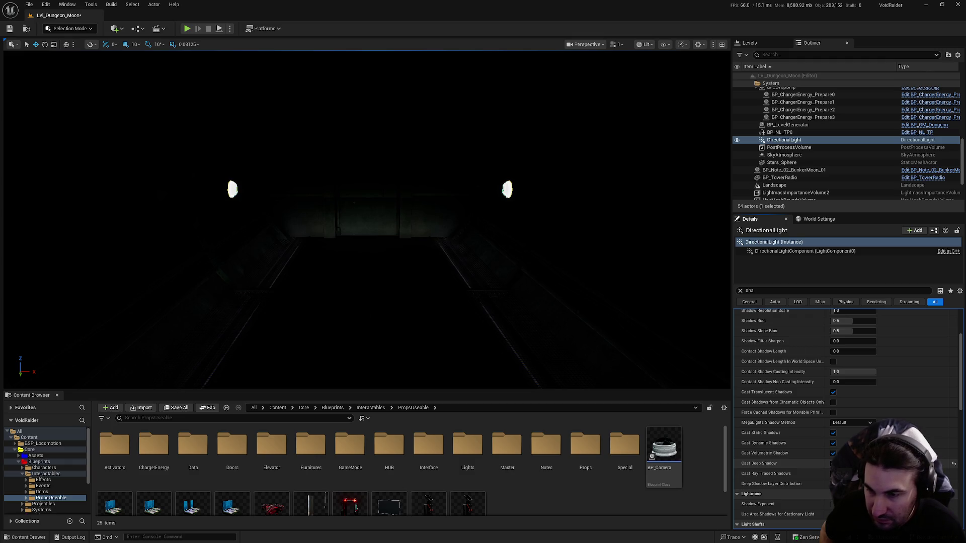
click(833, 453)
click(834, 444)
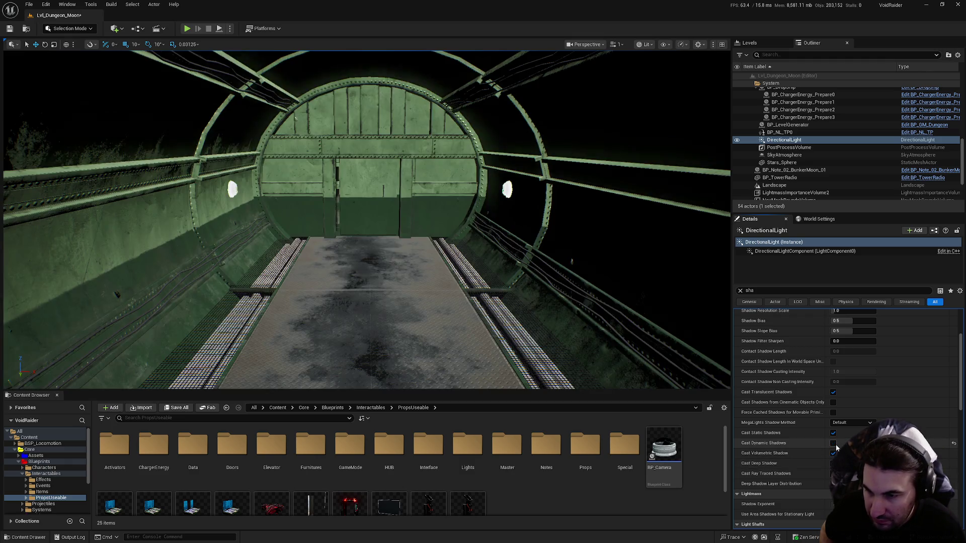
Step: Toggle Cast Dynamic Shadows repeatedly to compare the tunnel lighting, leaving it enabled
click(834, 444)
click(834, 445)
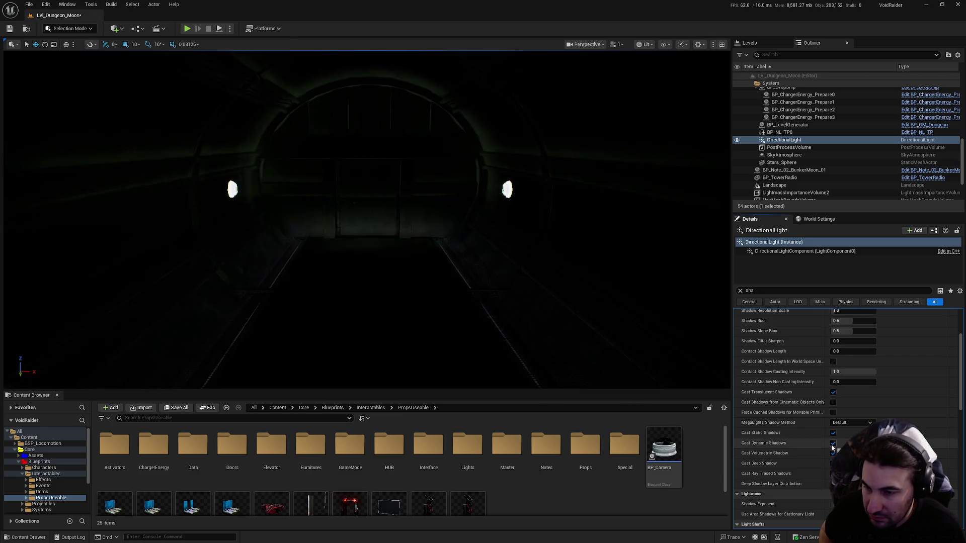
click(834, 444)
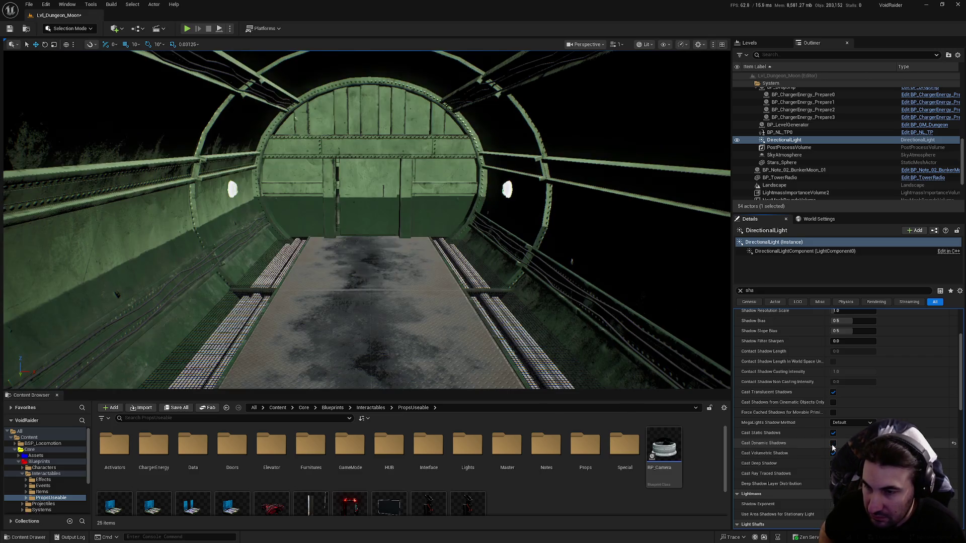
click(833, 445)
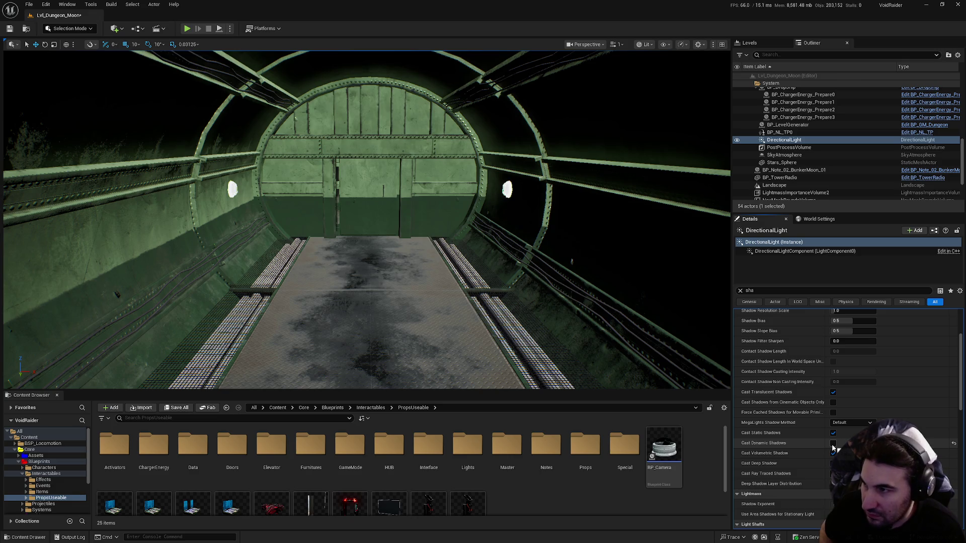
click(833, 445)
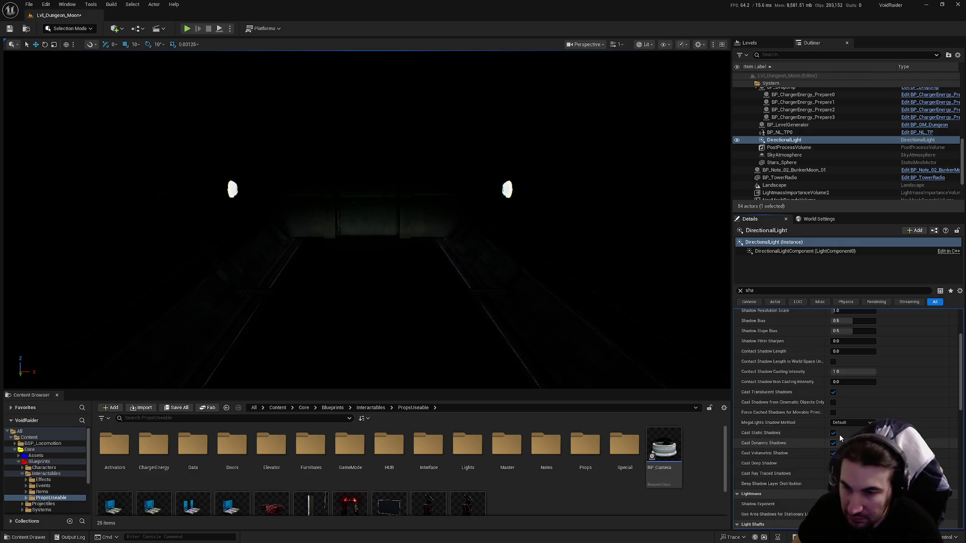
click(834, 443)
click(833, 443)
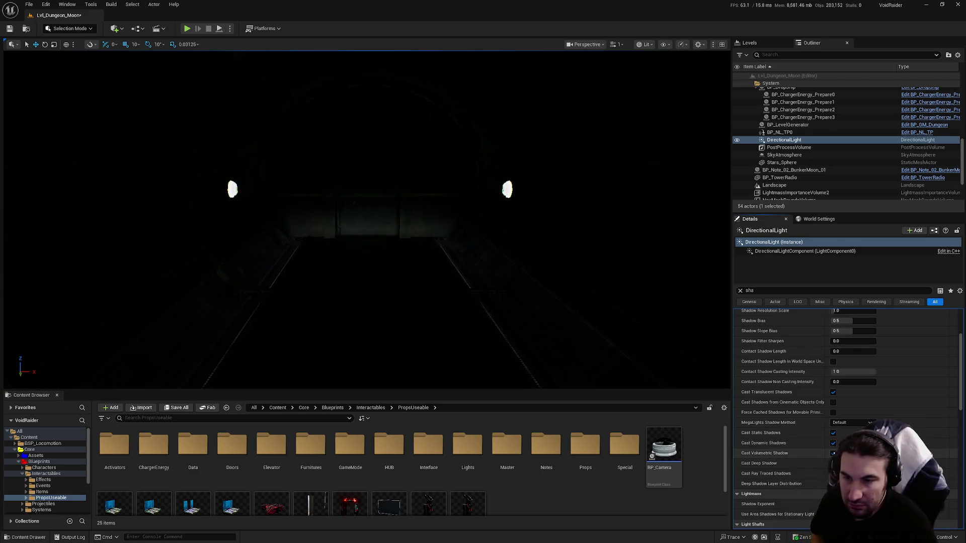
click(834, 443)
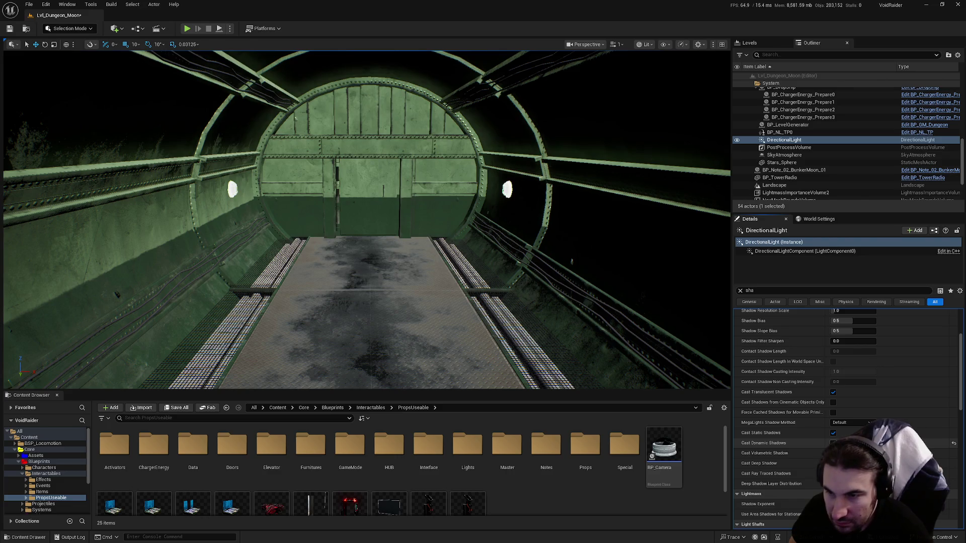
click(834, 442)
Step: Set Contact Shadow Length to about 0.047 and bring Spotify up over the editor
mouse_move(844, 352)
mouse_down()
mouse_move(854, 352)
mouse_move(836, 353)
mouse_up()
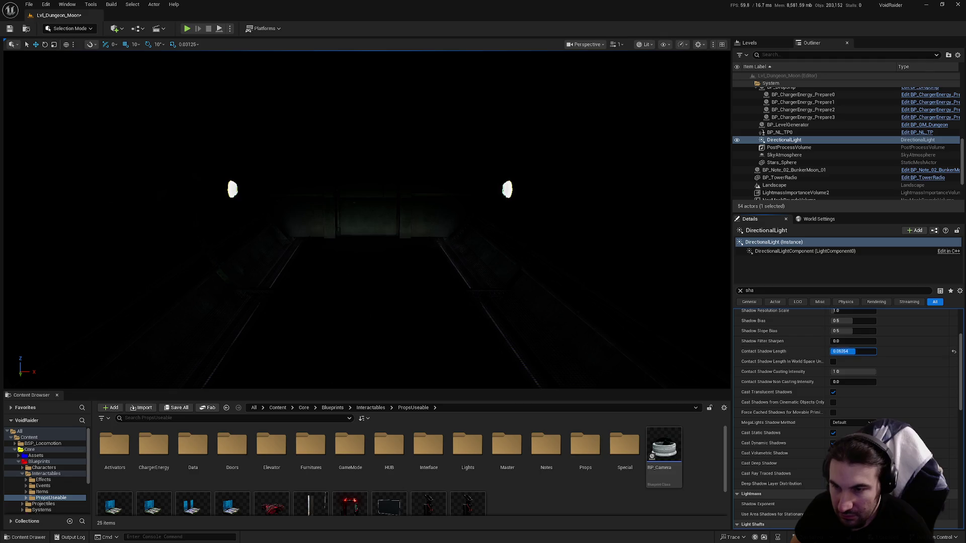
key(super)
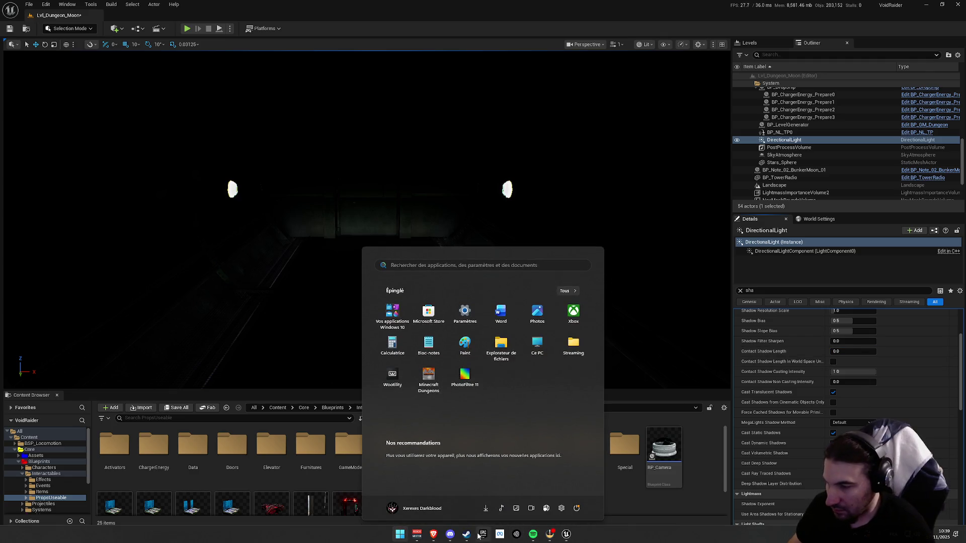
click(533, 534)
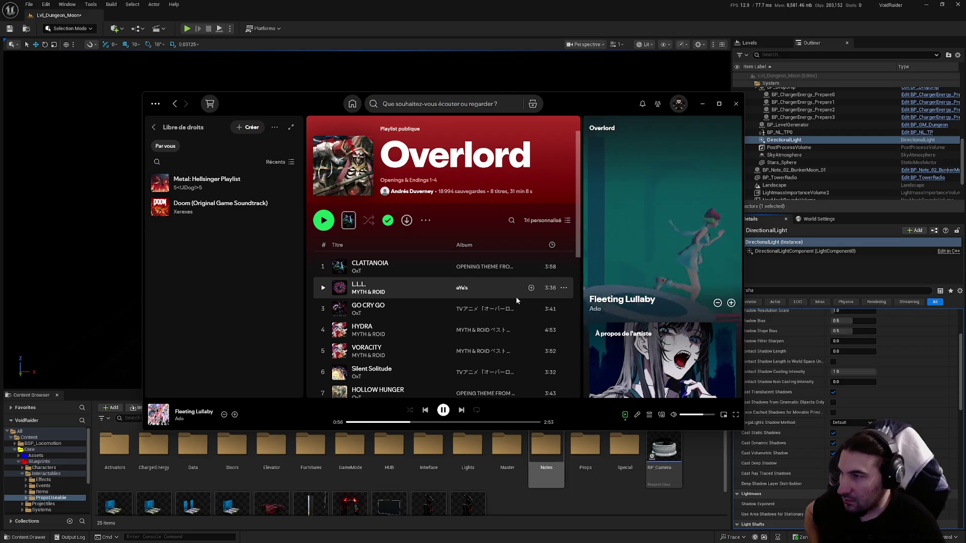
Step: Play the Youjo Senki - Saga of Tanya the Evil | OST playlist from recent searches
click(445, 108)
scroll(403, 191, down, 2)
scroll(397, 217, up, 5)
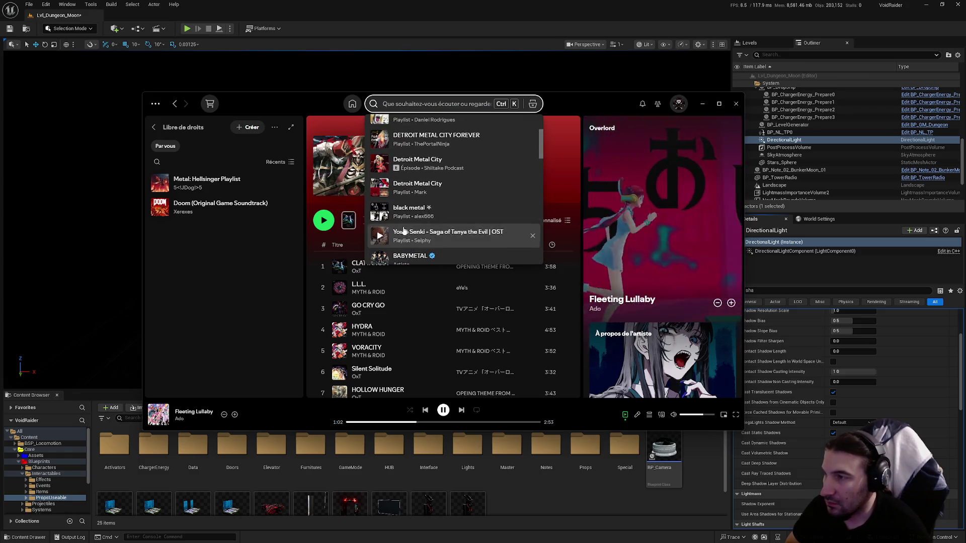
click(379, 235)
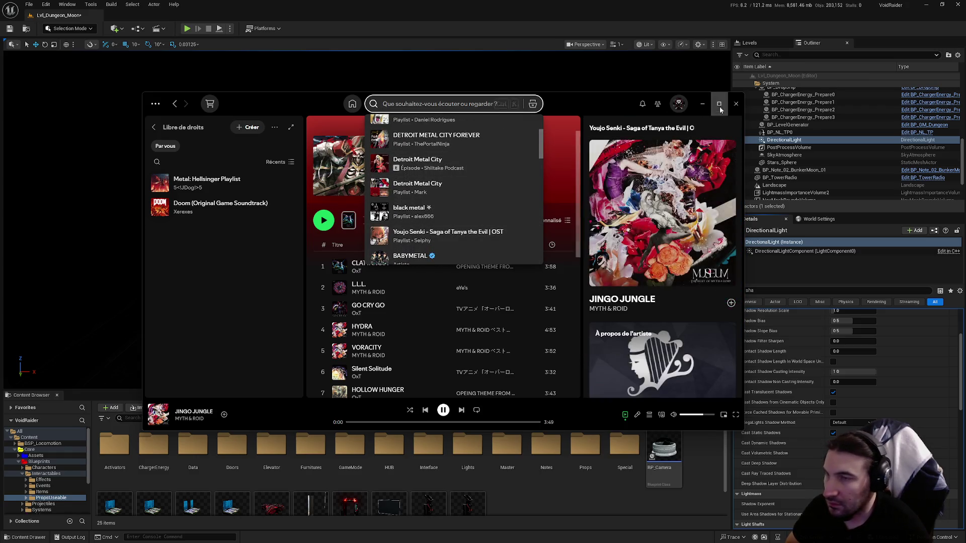
Step: Add the Youjo Senki playlist to the library and return to Unreal Engine
click(461, 235)
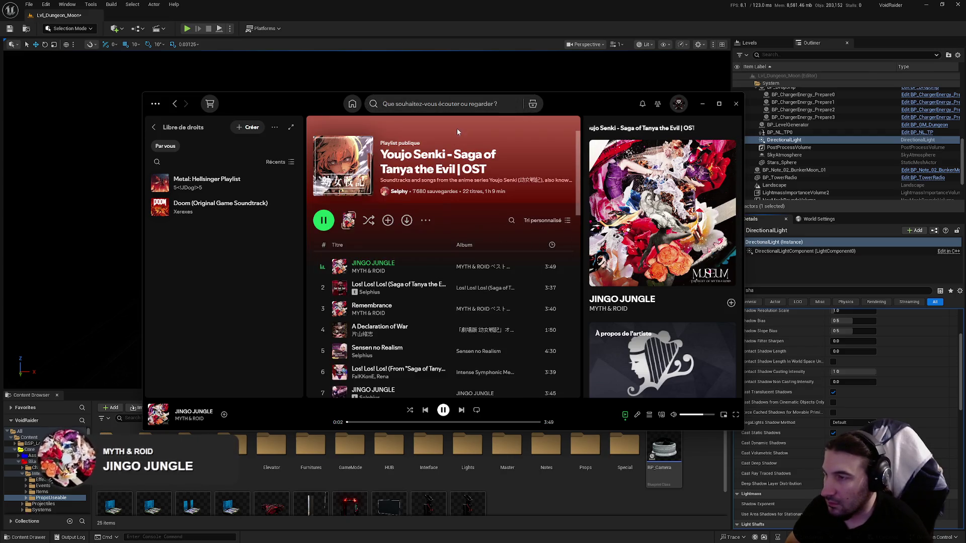
click(387, 220)
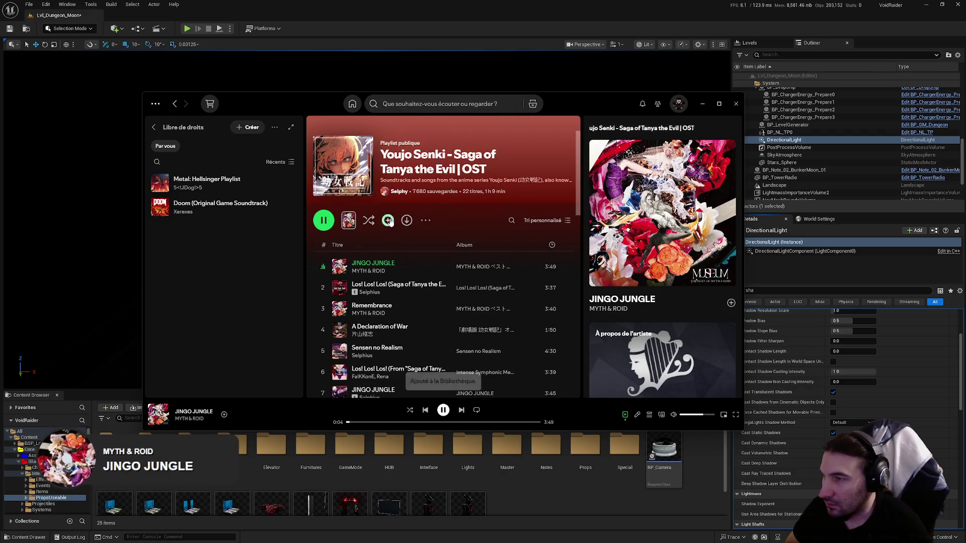
click(703, 103)
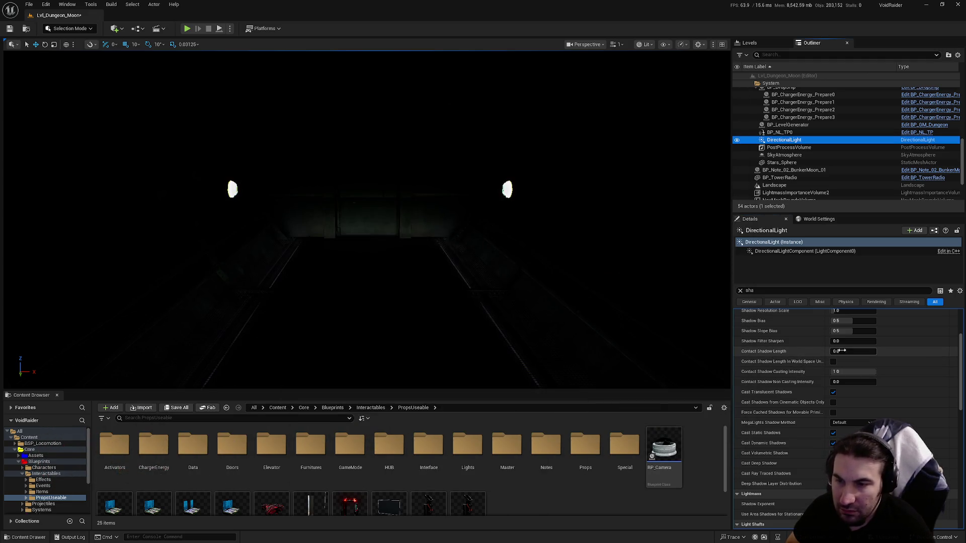
mouse_move(840, 341)
mouse_down()
mouse_move(866, 342)
mouse_move(841, 351)
mouse_up()
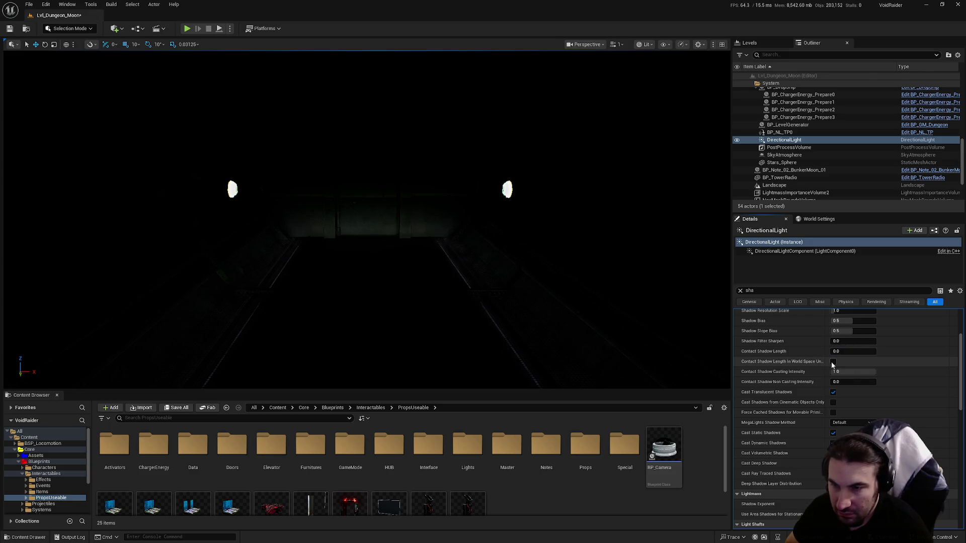
mouse_move(851, 372)
mouse_down()
mouse_move(841, 371)
mouse_move(880, 382)
mouse_move(835, 382)
mouse_up()
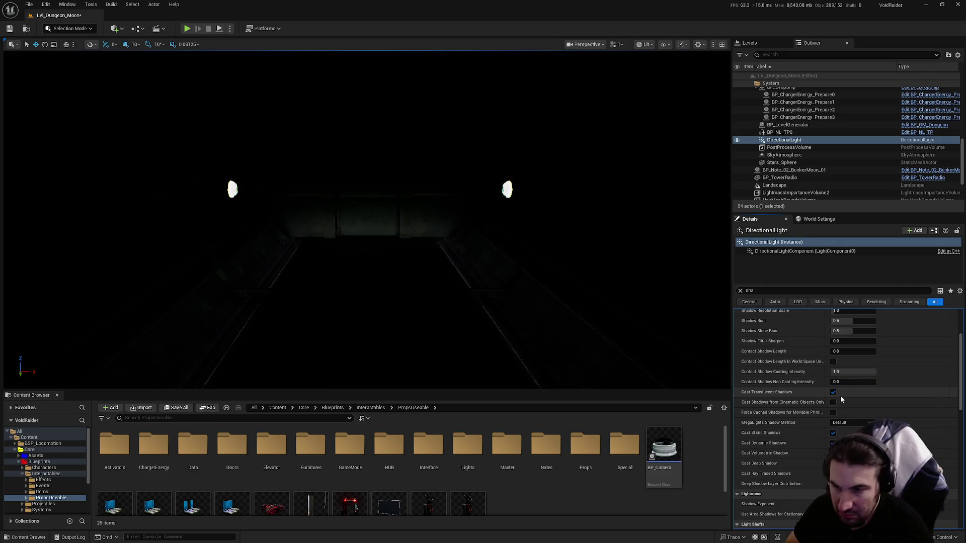
click(833, 403)
click(834, 403)
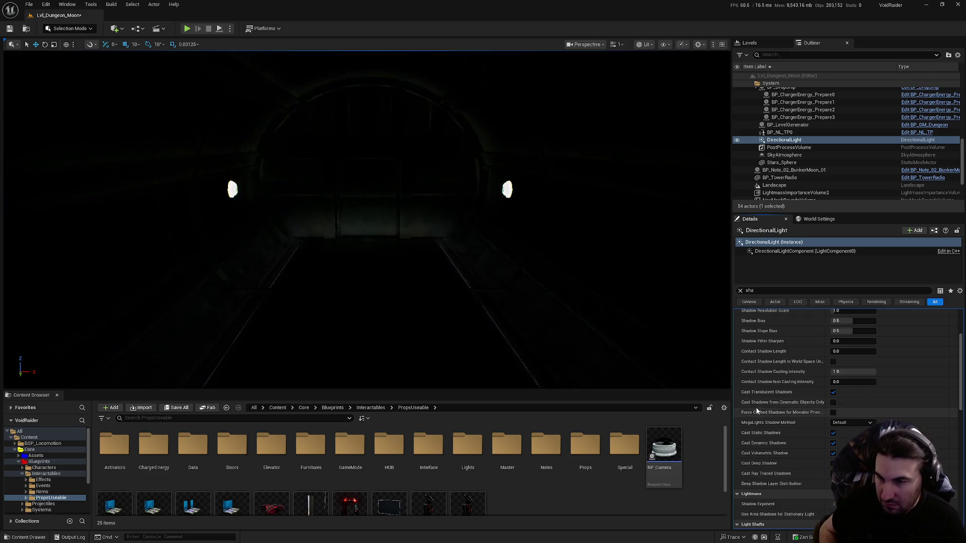
click(851, 423)
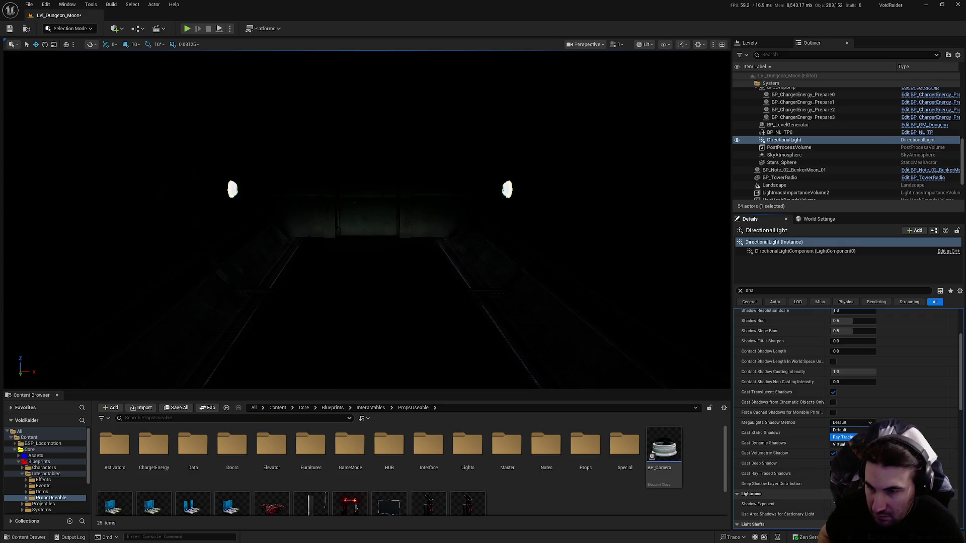
click(850, 445)
click(856, 425)
click(857, 433)
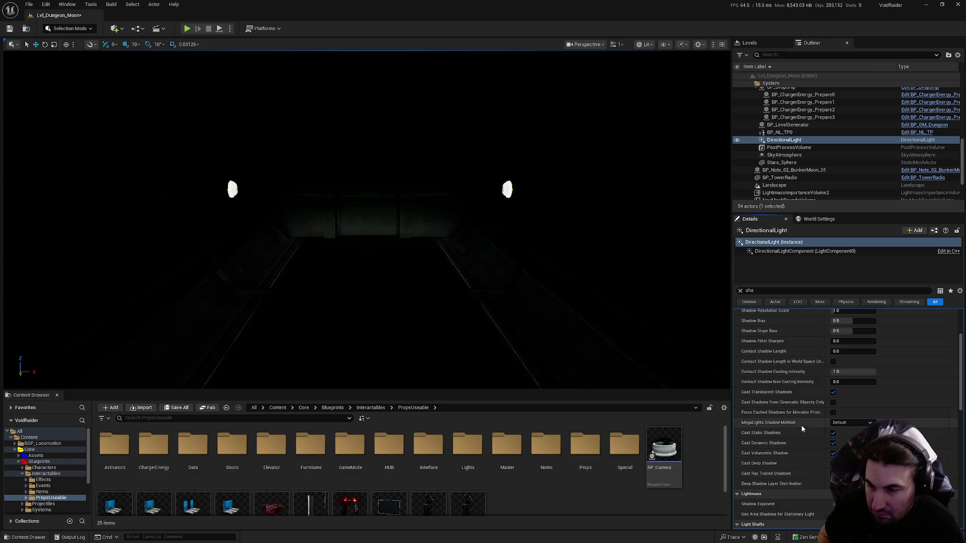
scroll(823, 455, down, 3)
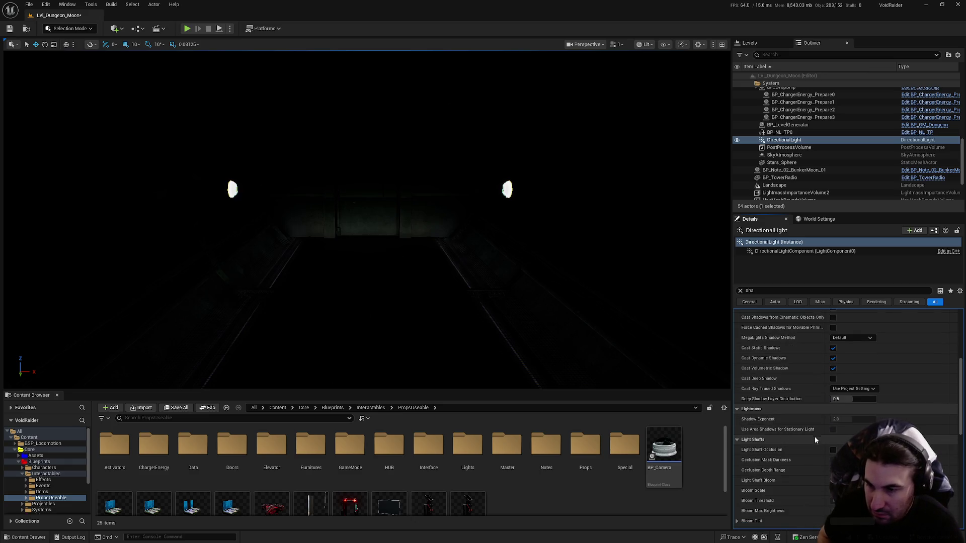
Step: Save the LvL_Dungeon_Moon level with Save All and Save Selected
scroll(816, 441, down, 1)
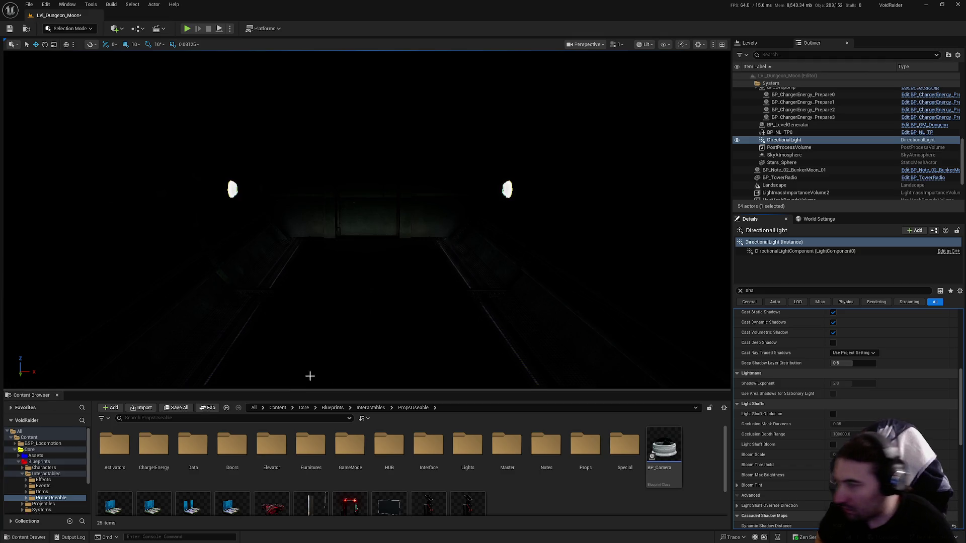
click(176, 407)
click(556, 357)
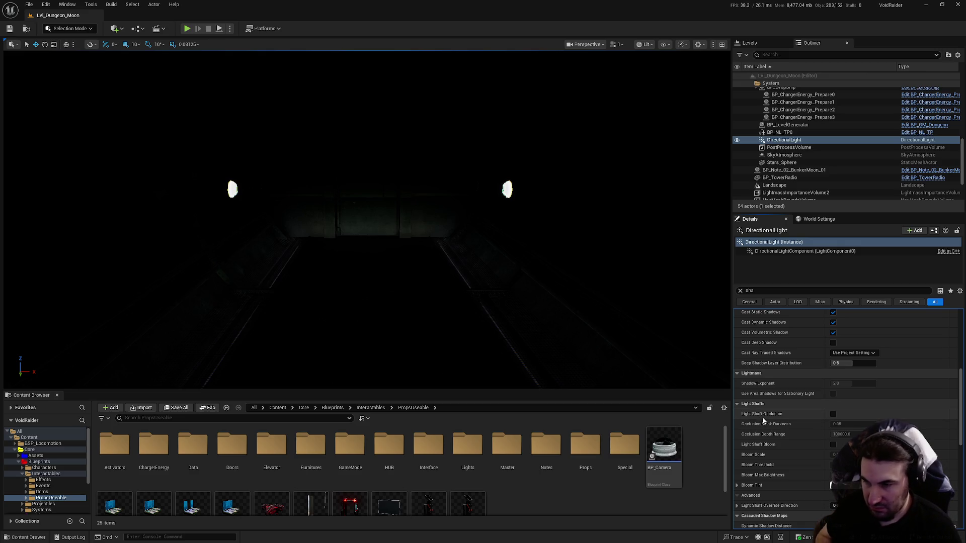
Step: Scroll the DirectionalLight's Details to Cascaded Shadow Maps, showing 5000.0 shadow distances
scroll(763, 421, down, 5)
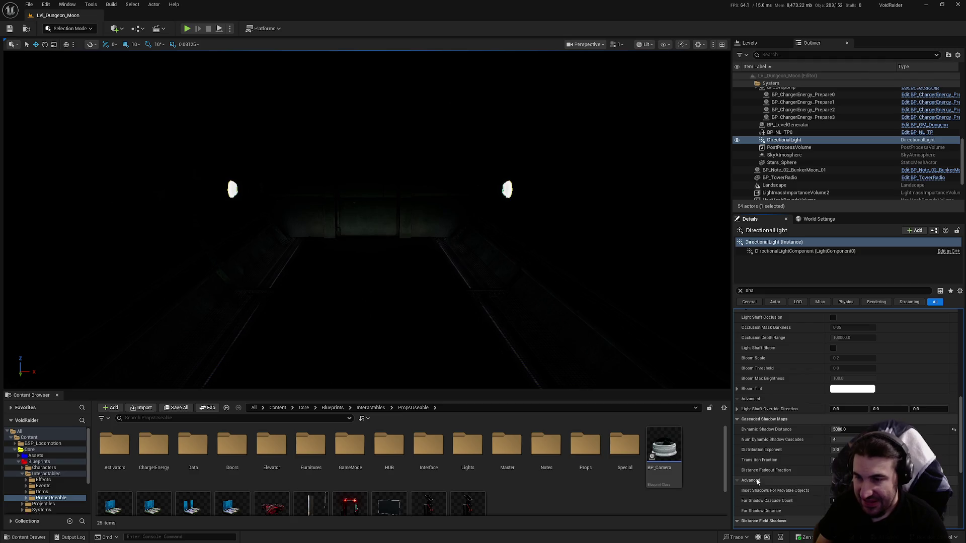
scroll(769, 438, down, 3)
scroll(822, 468, down, 1)
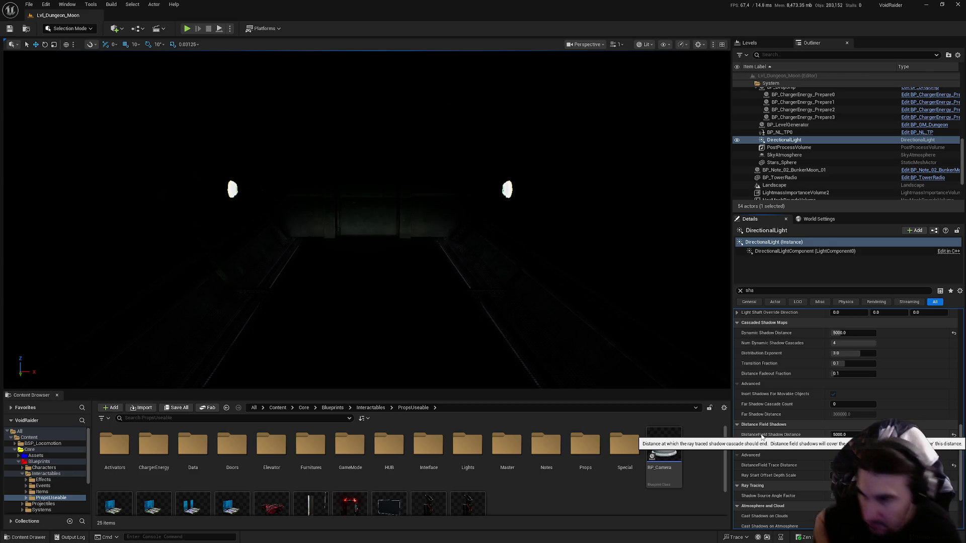
drag(353, 227, 343, 262)
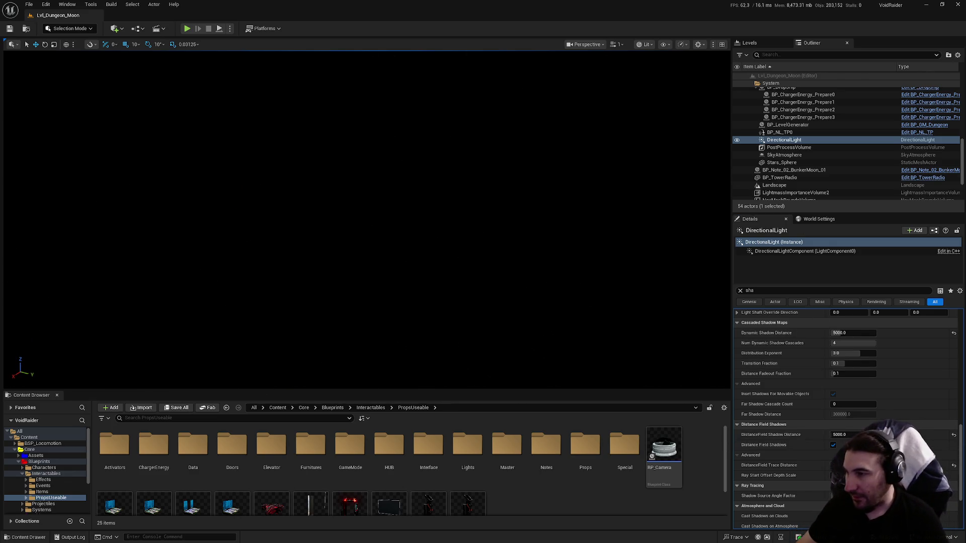
Step: Fly out over the lit moonscape and red ship, then scroll the Details back up
mouse_move(352, 226)
mouse_down()
mouse_move(380, 213)
mouse_move(352, 226)
mouse_move(366, 233)
mouse_move(366, 199)
mouse_up()
drag(534, 180, 534, 181)
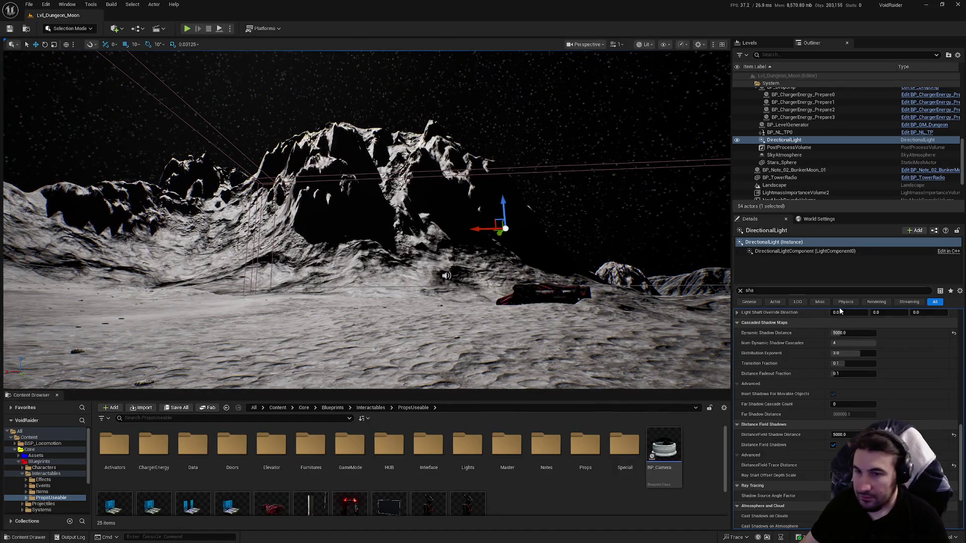
scroll(845, 403, up, 4)
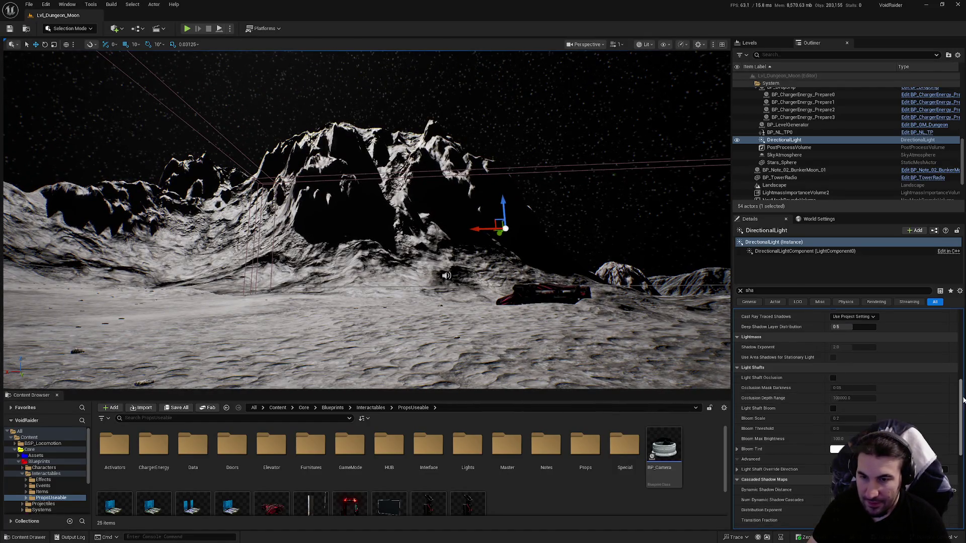
scroll(963, 400, up, 5)
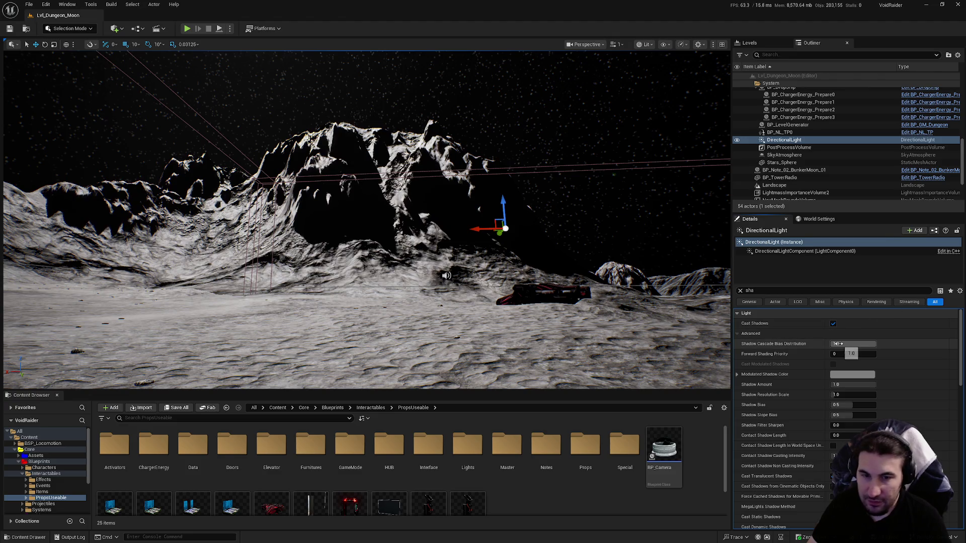
Step: Clear the 'sha' Details filter and set the light's Location Y to 0.0
click(741, 291)
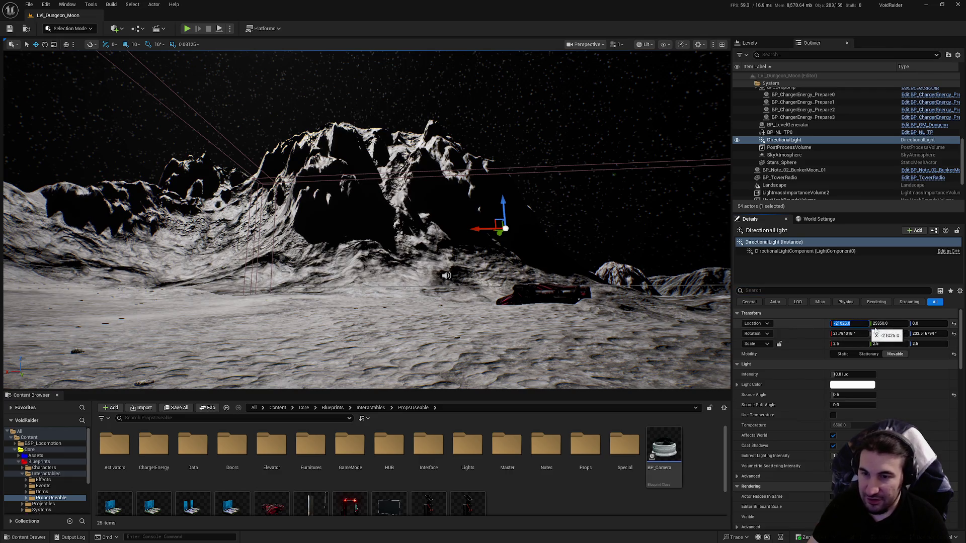
text(0)
key(Return)
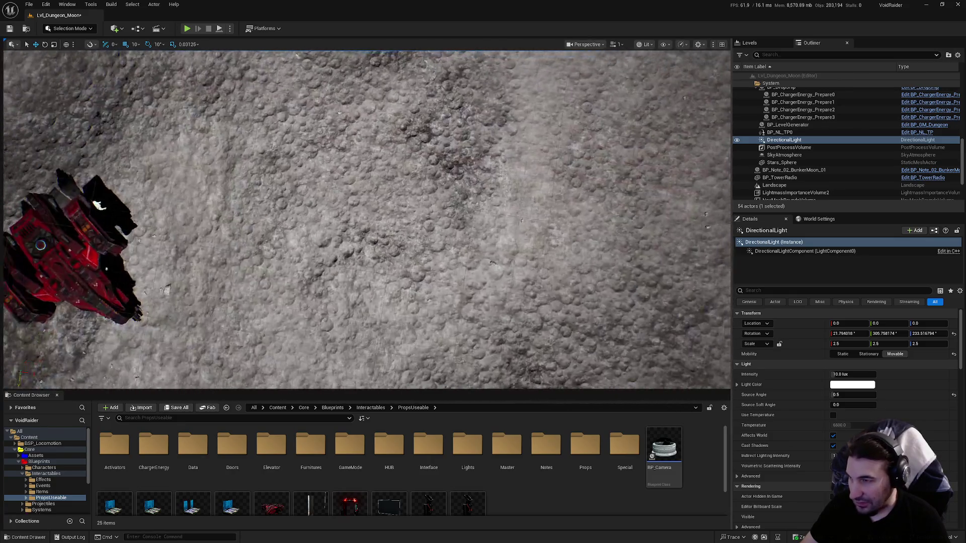
scroll(368, 219, down, 10)
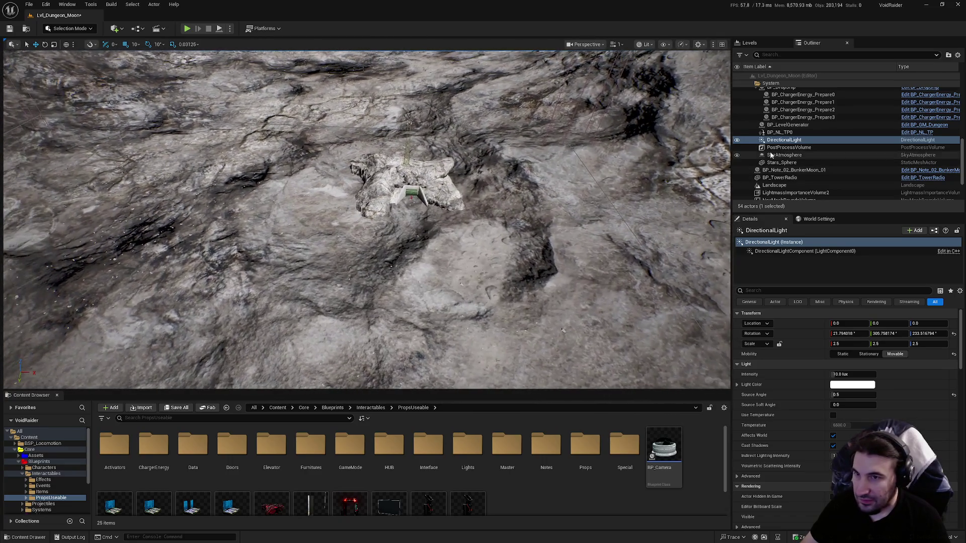
Step: Select the DirectionalLight and set its Location X to -15000
click(784, 140)
mouse_move(366, 219)
mouse_down()
mouse_move(366, 236)
mouse_move(352, 212)
mouse_move(382, 216)
mouse_move(372, 227)
mouse_move(347, 214)
mouse_up()
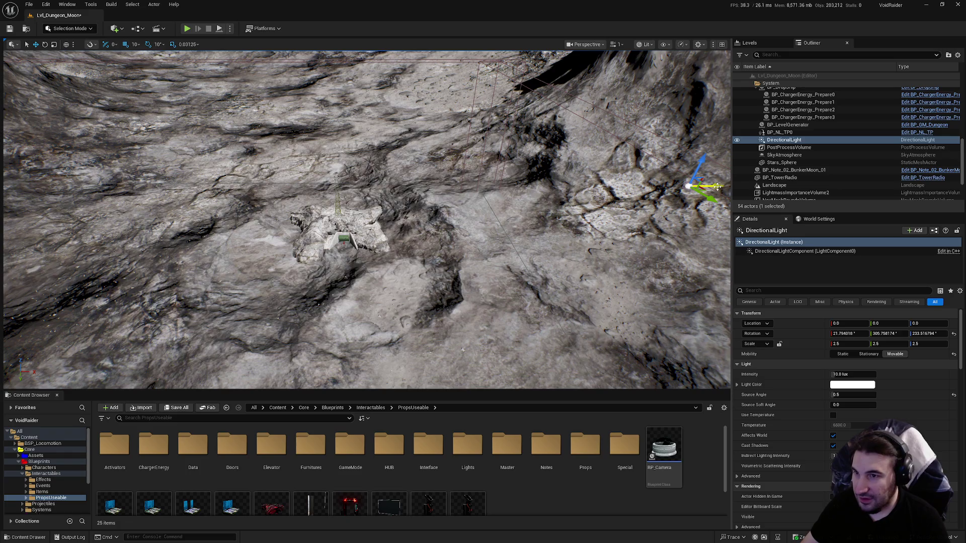
drag(354, 245, 344, 239)
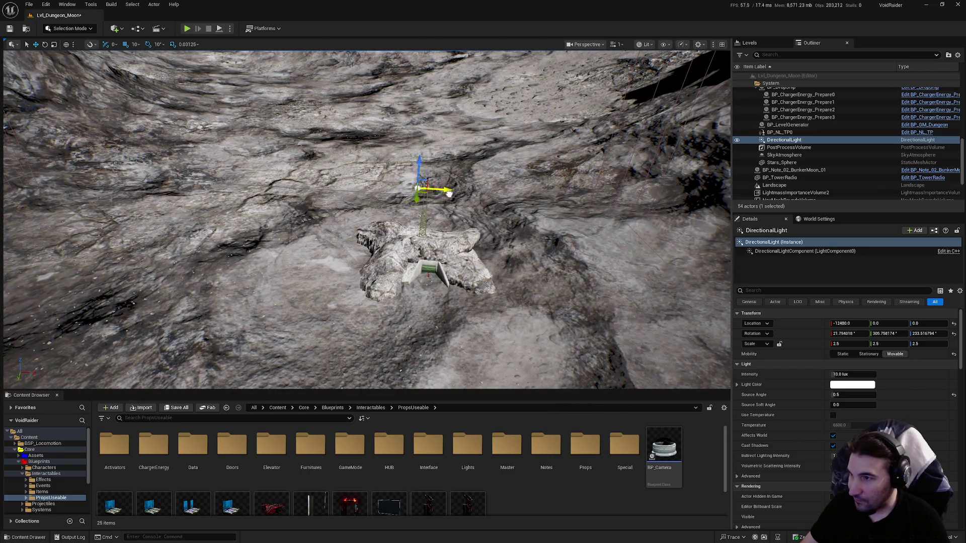
click(849, 323)
text(-15)
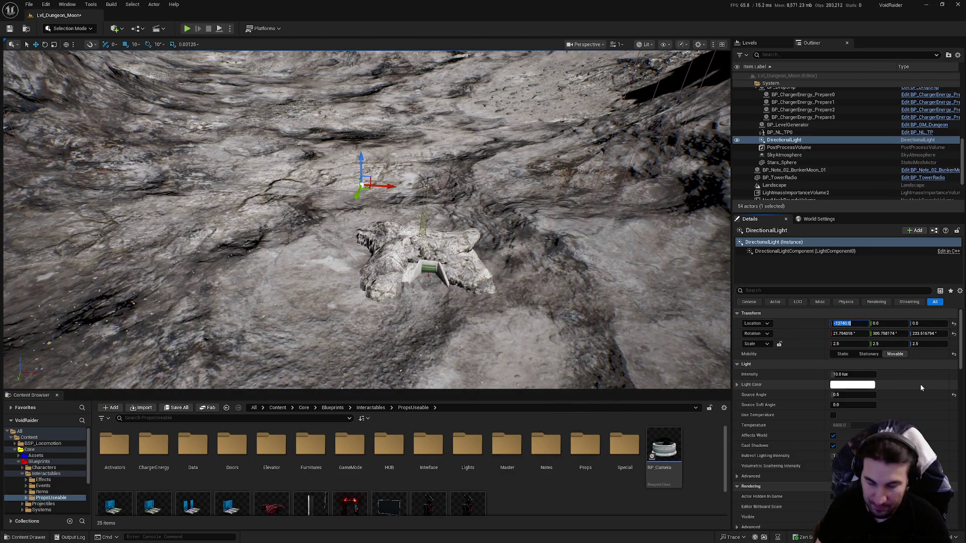
text(000)
key(Return)
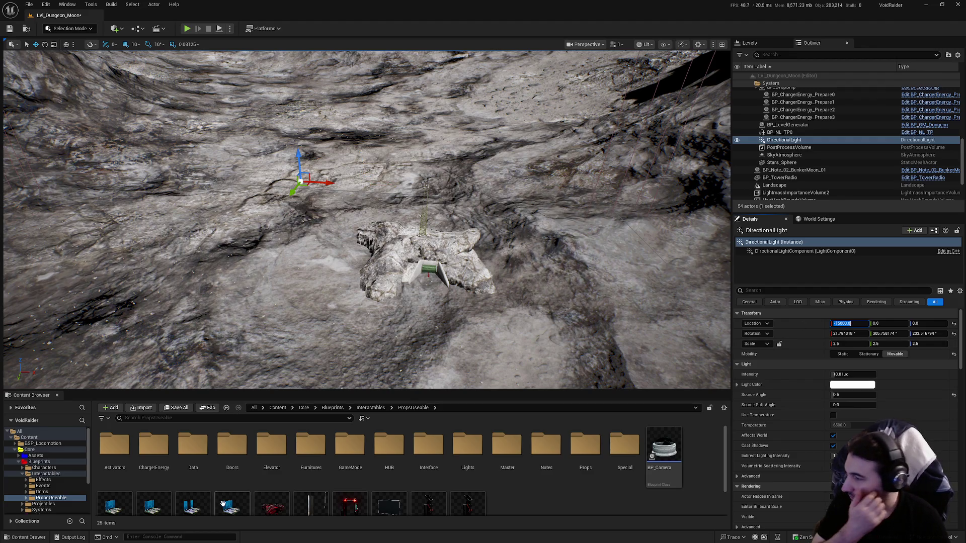
click(188, 410)
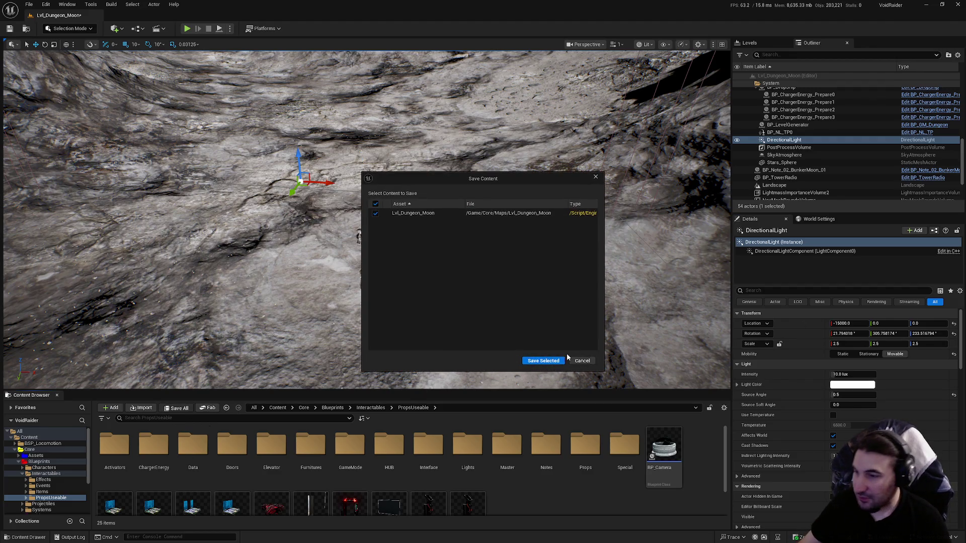
Step: Save Lvl_Dungeon_Moon with Save Selected, then frame the DirectionalLight in the view
click(553, 361)
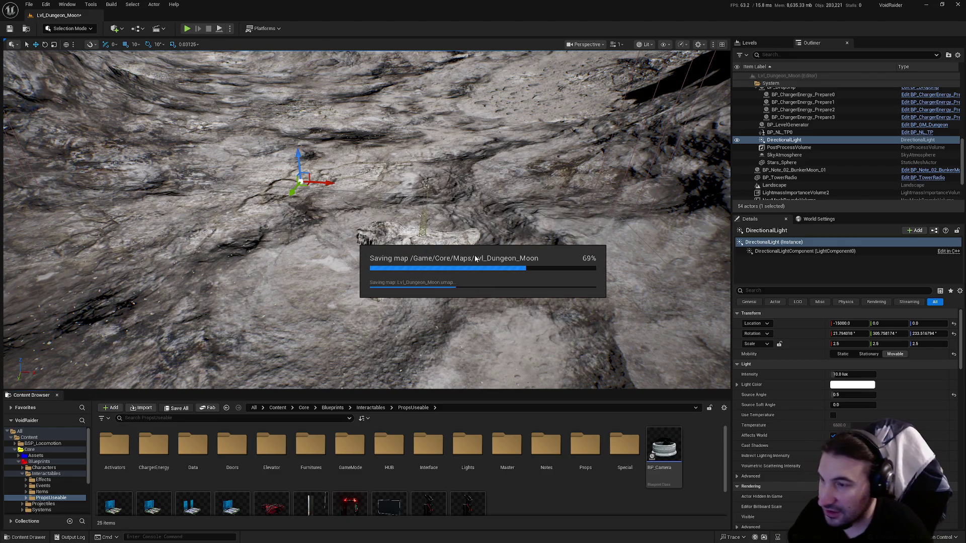
mouse_move(475, 259)
mouse_down()
mouse_move(466, 229)
mouse_move(460, 252)
mouse_move(471, 262)
mouse_move(401, 328)
mouse_move(484, 347)
mouse_move(385, 244)
mouse_move(394, 257)
mouse_move(392, 237)
mouse_move(392, 256)
mouse_move(392, 221)
mouse_up()
key(f)
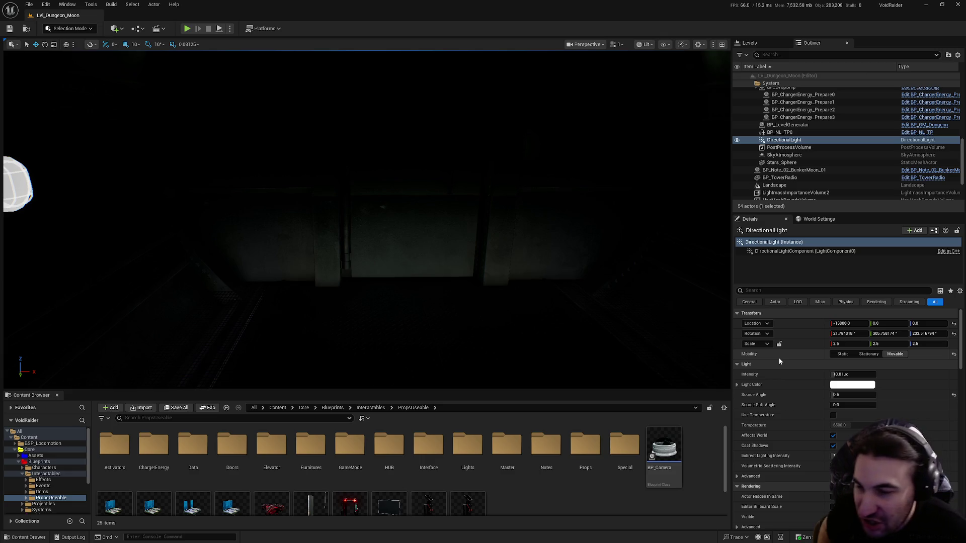
Step: Scroll down the DirectionalLight details, then expand and collapse its advanced rendering options
scroll(754, 410, down, 1)
scroll(763, 442, down, 2)
scroll(765, 450, down, 2)
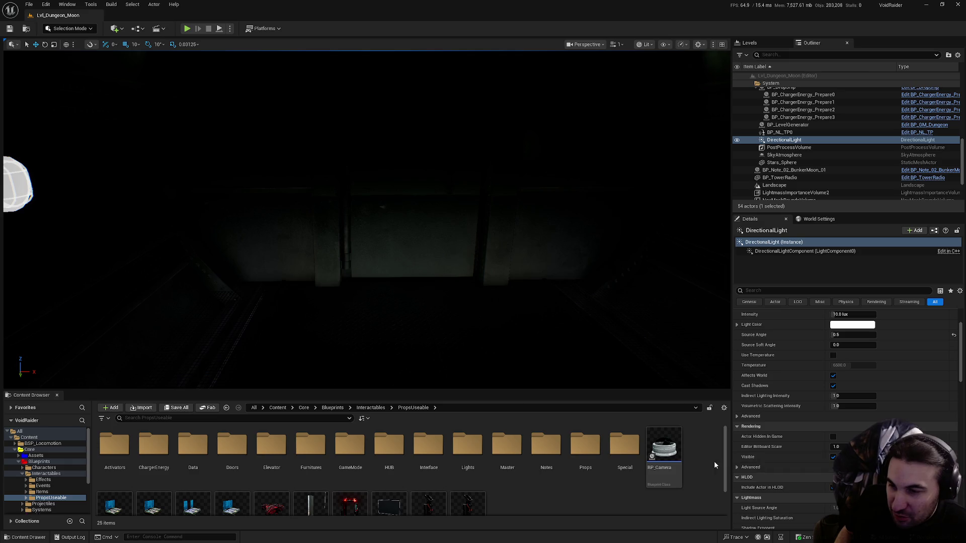
click(738, 468)
click(737, 467)
Step: Scroll further, then expand and collapse the advanced distance field shadow settings
scroll(741, 454, down, 5)
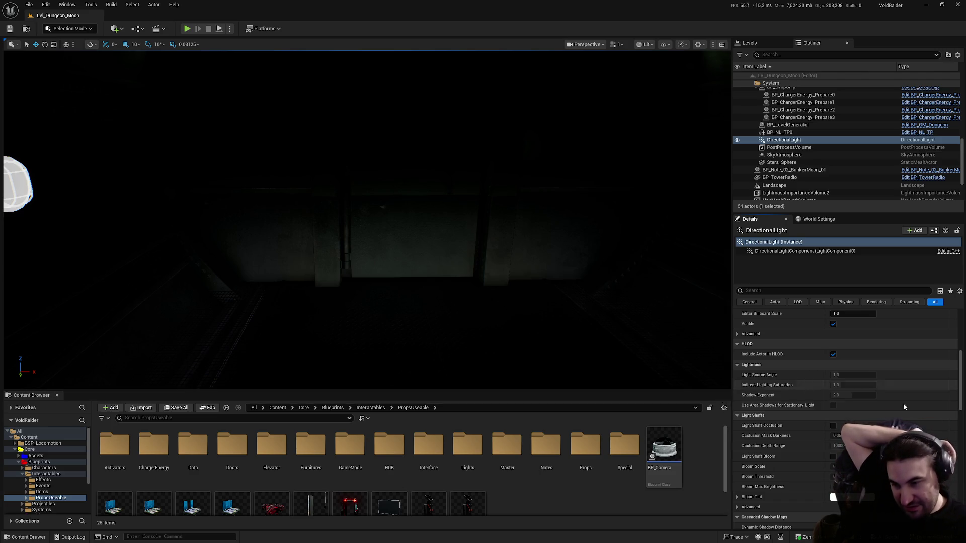
scroll(811, 367, down, 3)
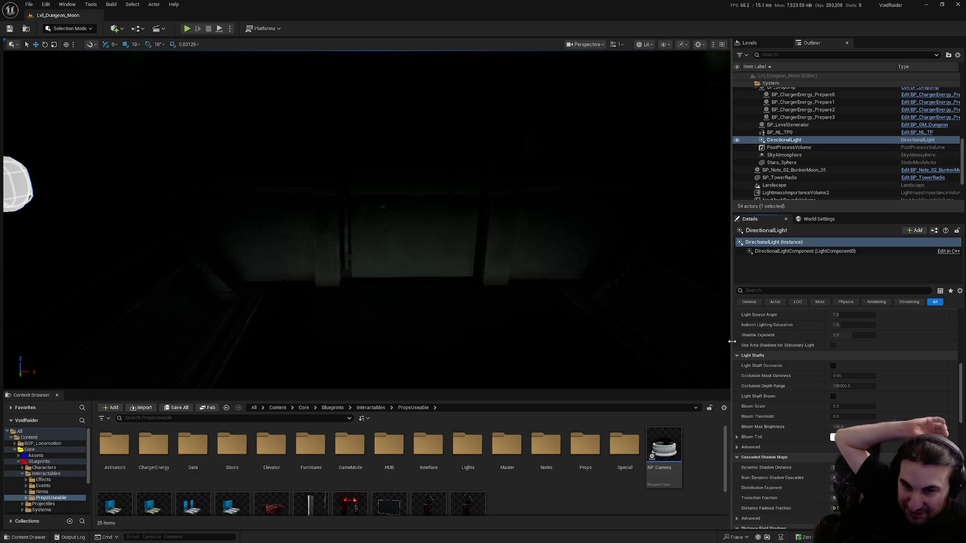
scroll(742, 347, down, 2)
scroll(740, 351, down, 4)
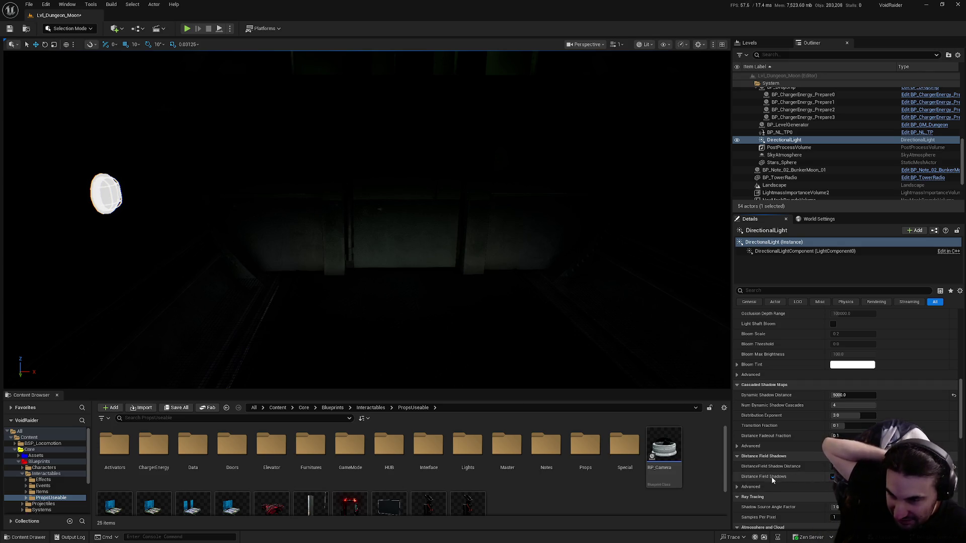
mouse_move(772, 477)
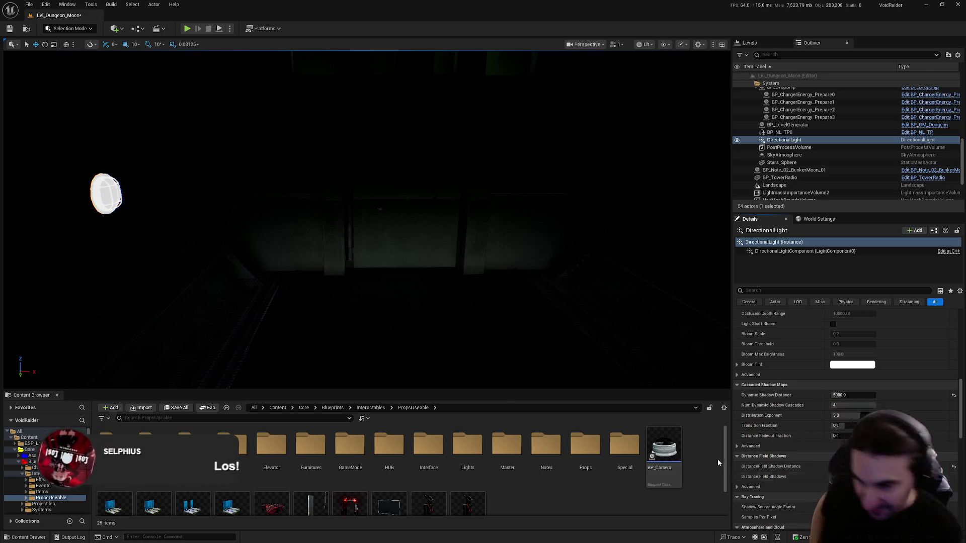
scroll(805, 427, down, 3)
click(734, 443)
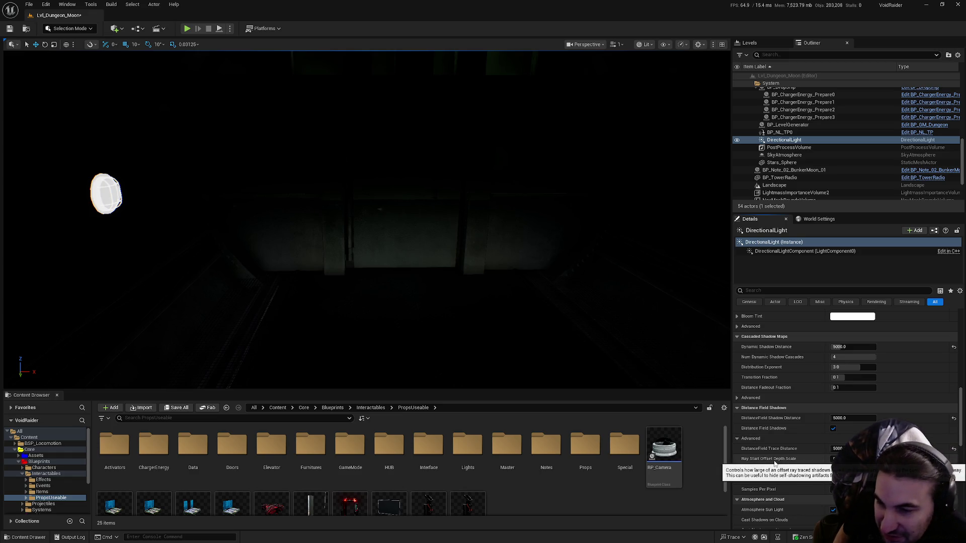
click(735, 439)
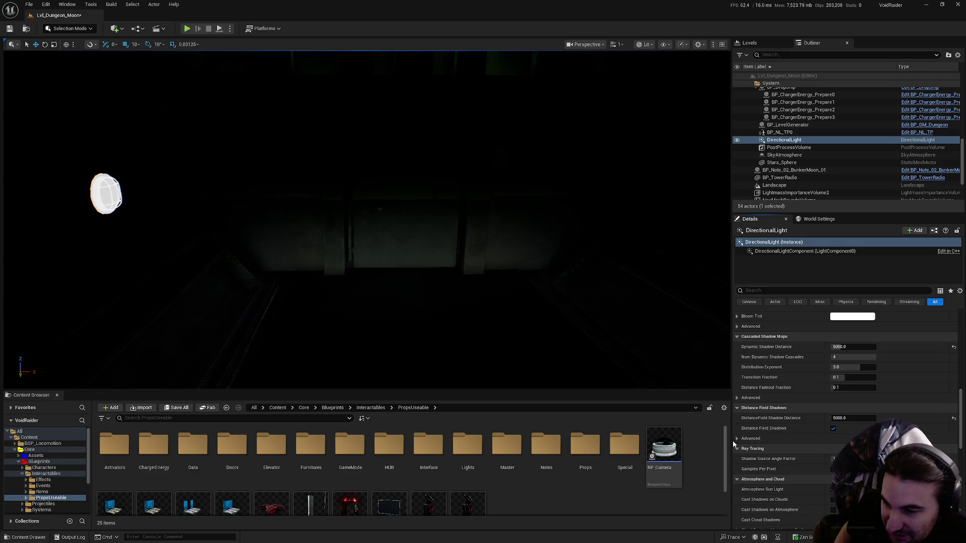
scroll(783, 454, down, 3)
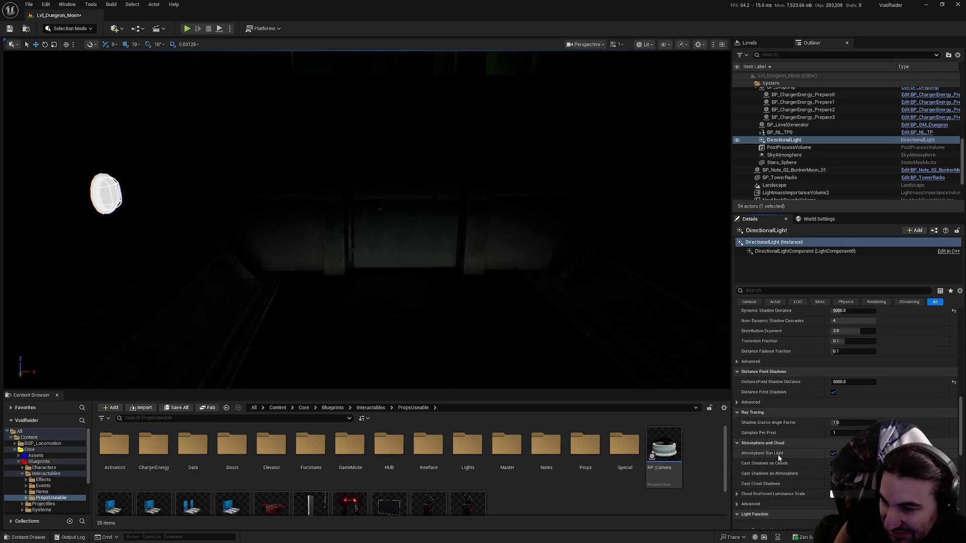
Step: Enable Cast Shadows on Clouds, review the advanced atmosphere settings, then bring up Save All
click(833, 463)
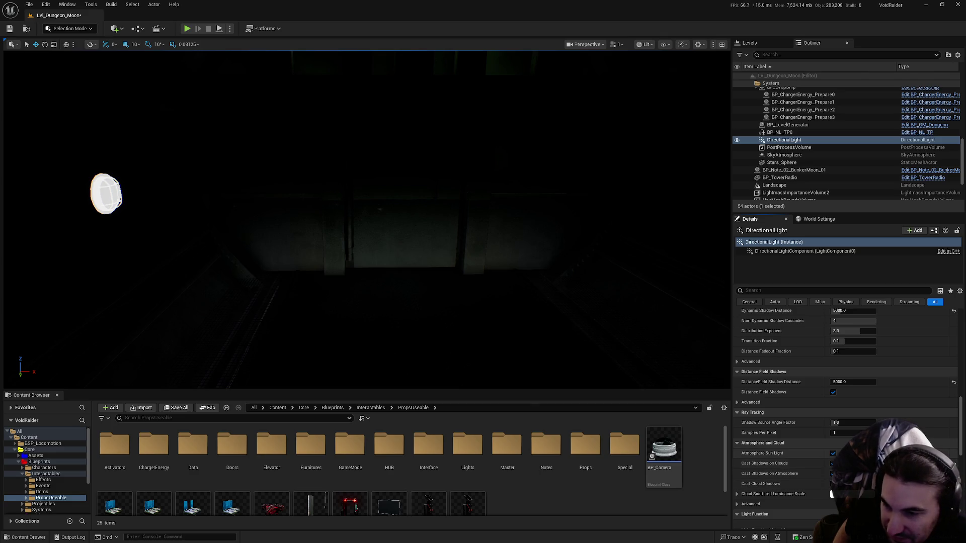
scroll(732, 474, down, 2)
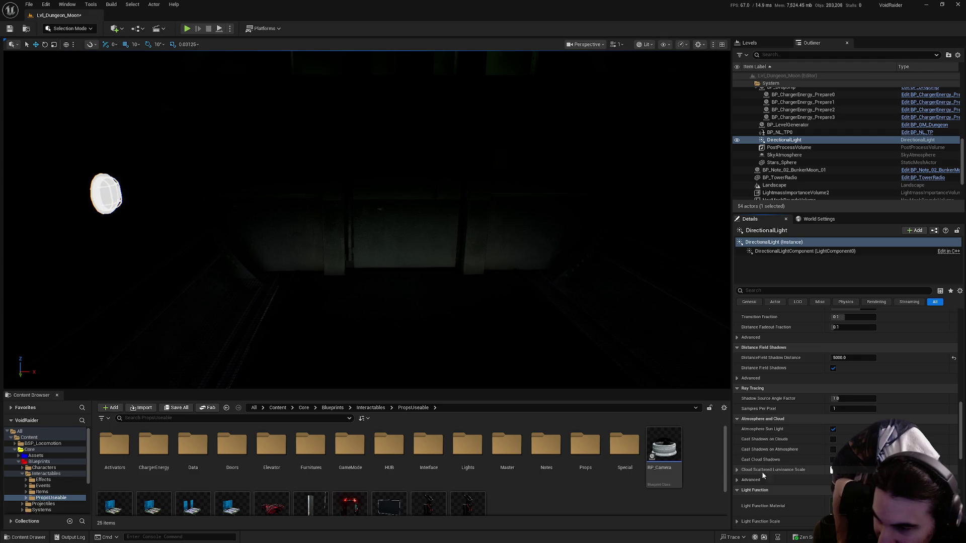
click(742, 480)
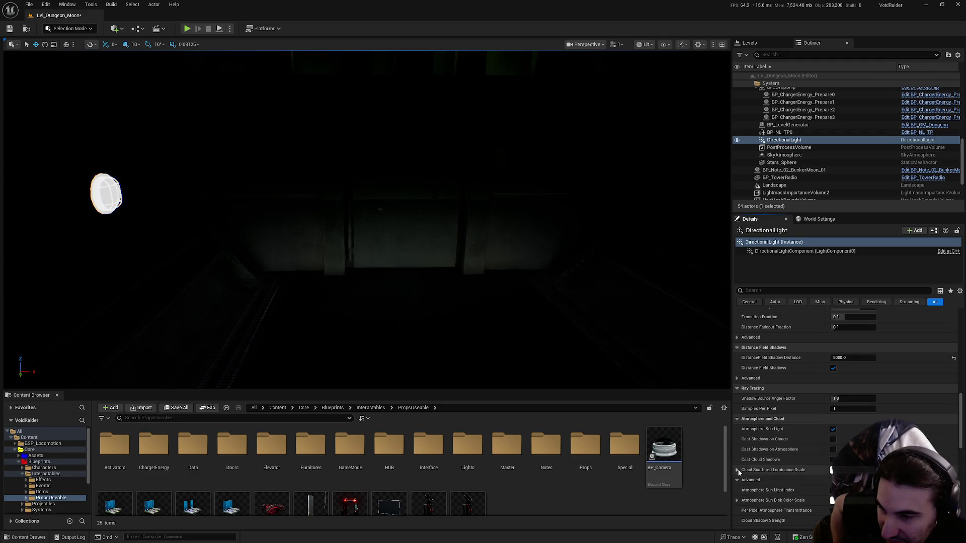
scroll(742, 480, down, 2)
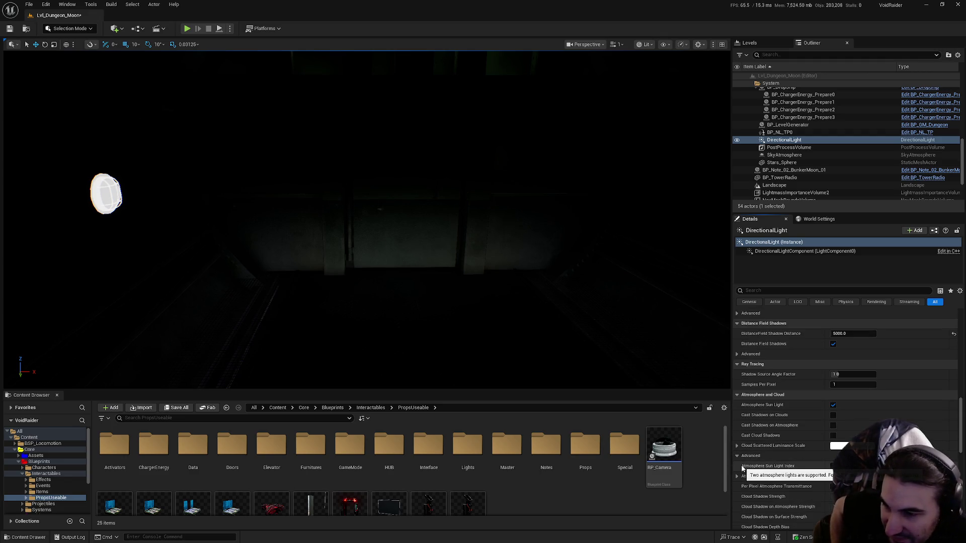
scroll(775, 471, down, 3)
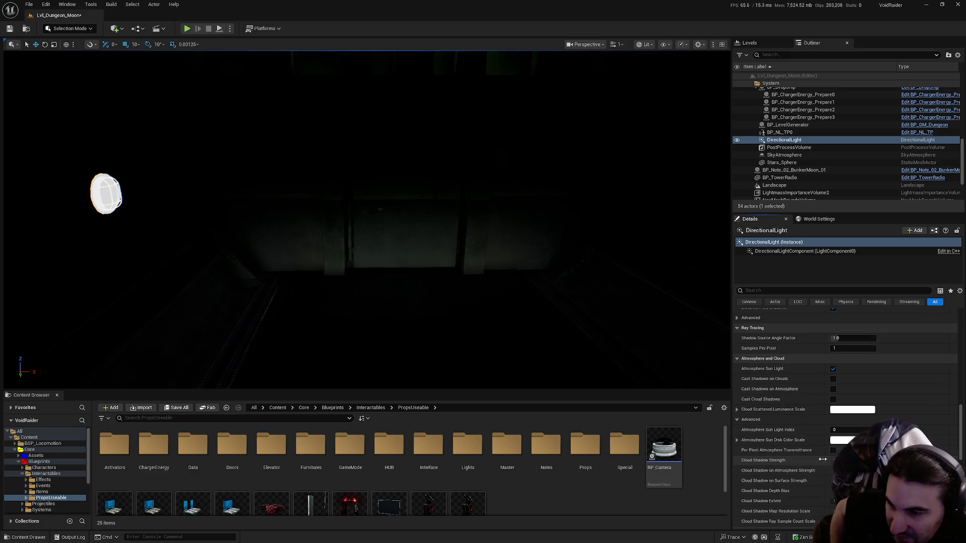
scroll(812, 472, down, 3)
click(751, 384)
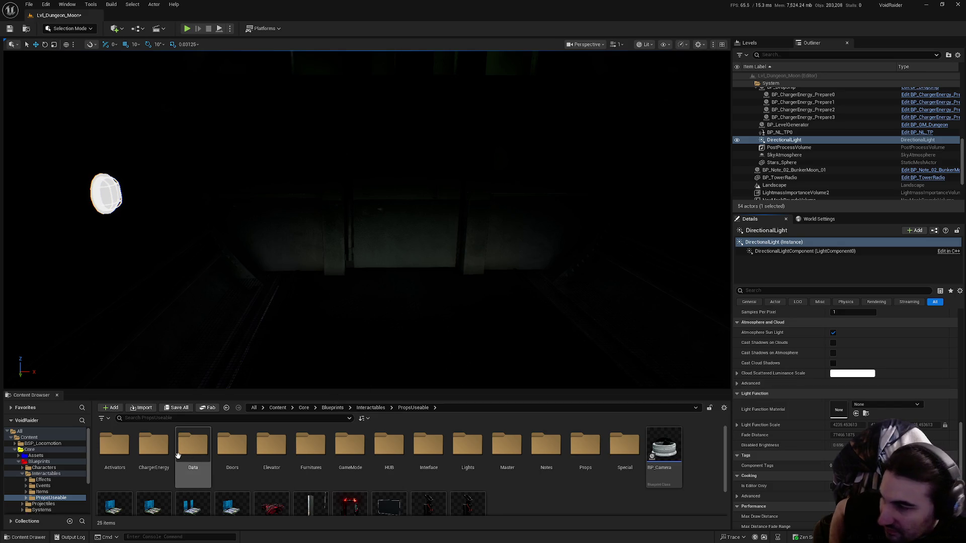
click(170, 409)
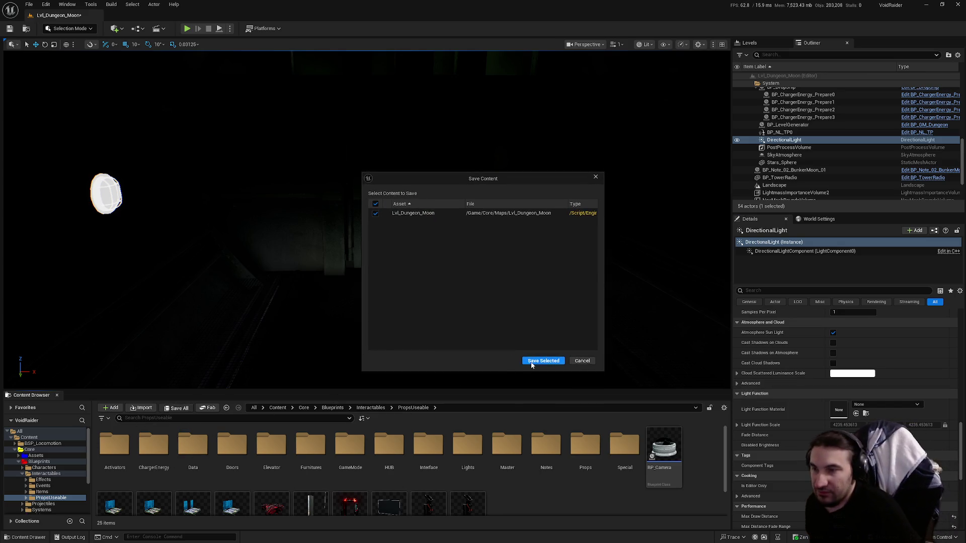
Step: Save Lvl_Dungeon_Moon with Save Selected, then select the Notes folder in the Content Browser
click(532, 363)
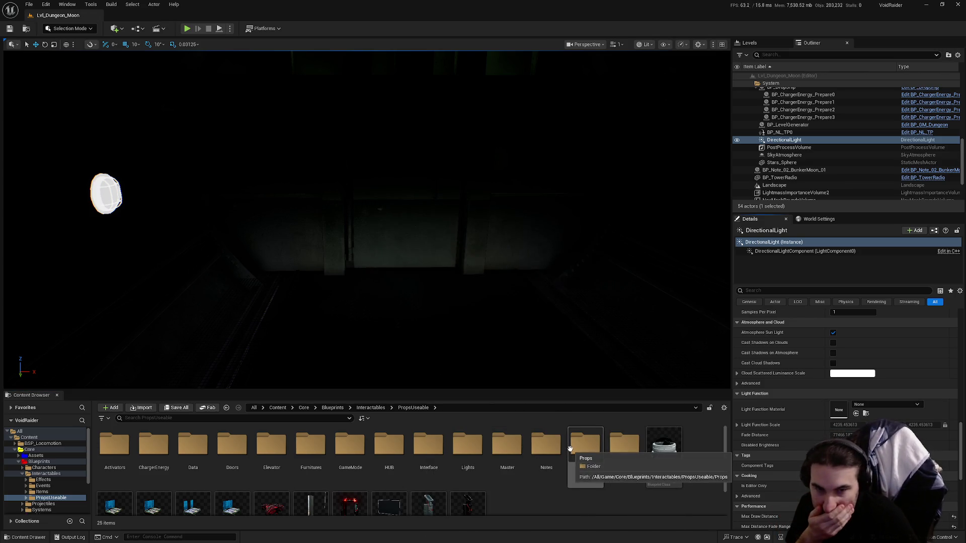
click(563, 448)
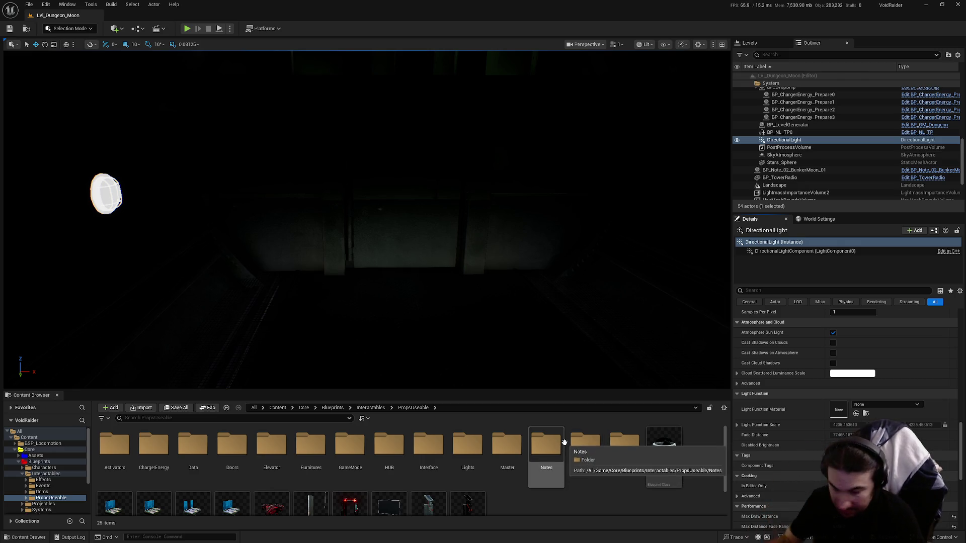
key(super)
key(super)
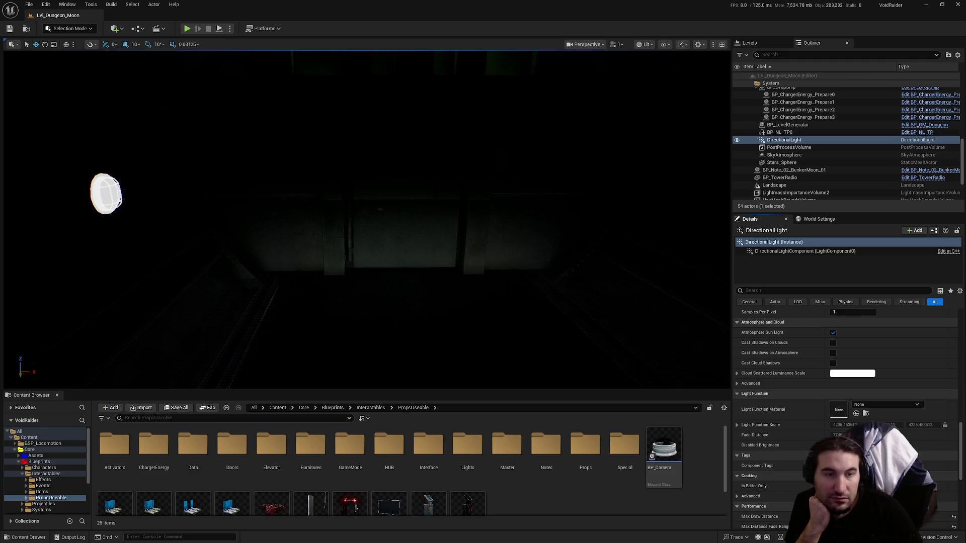
scroll(845, 412, down, 3)
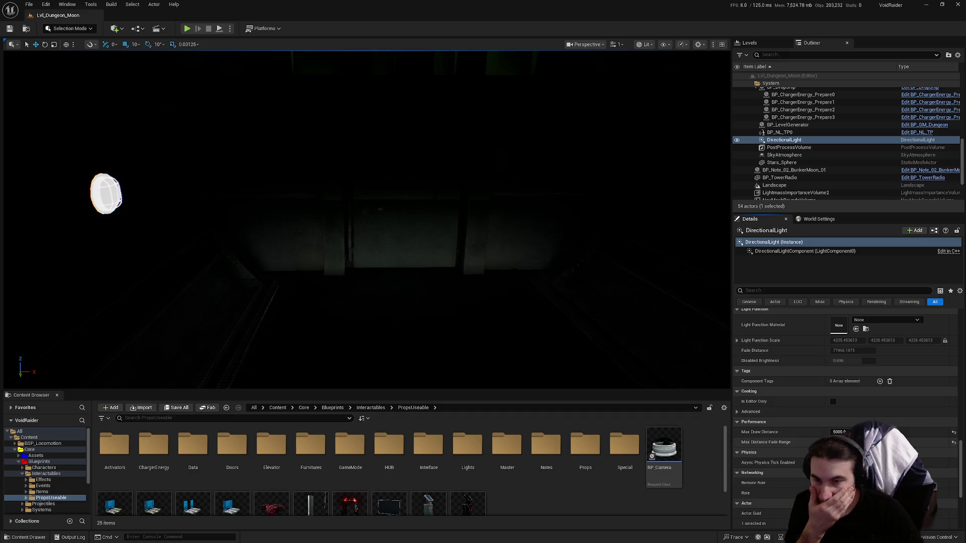
scroll(956, 428, up, 4)
scroll(961, 432, up, 6)
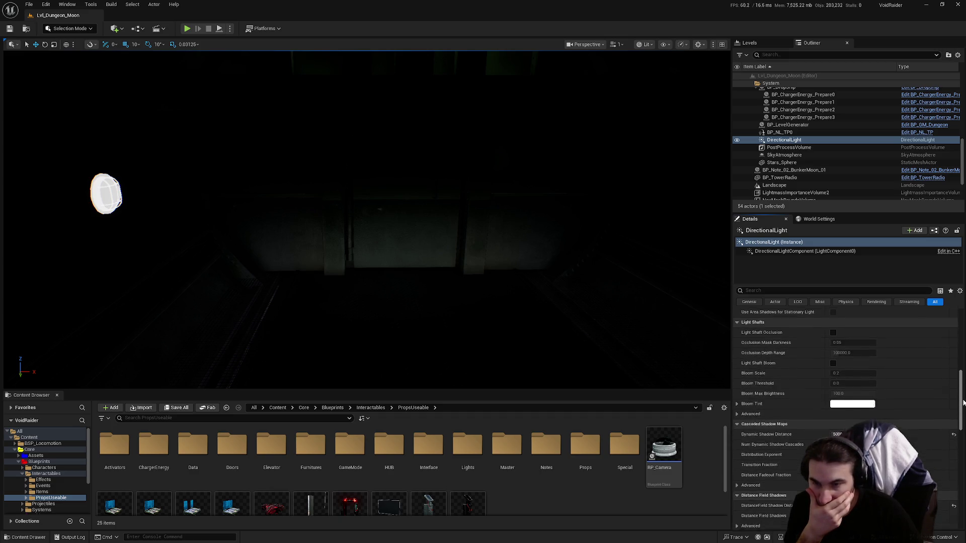
scroll(955, 429, up, 8)
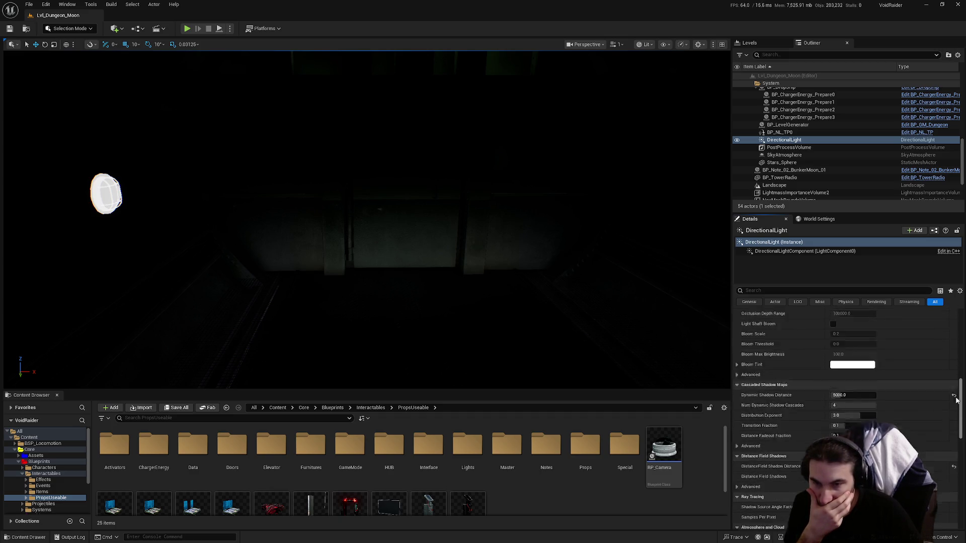
drag(855, 456, 836, 456)
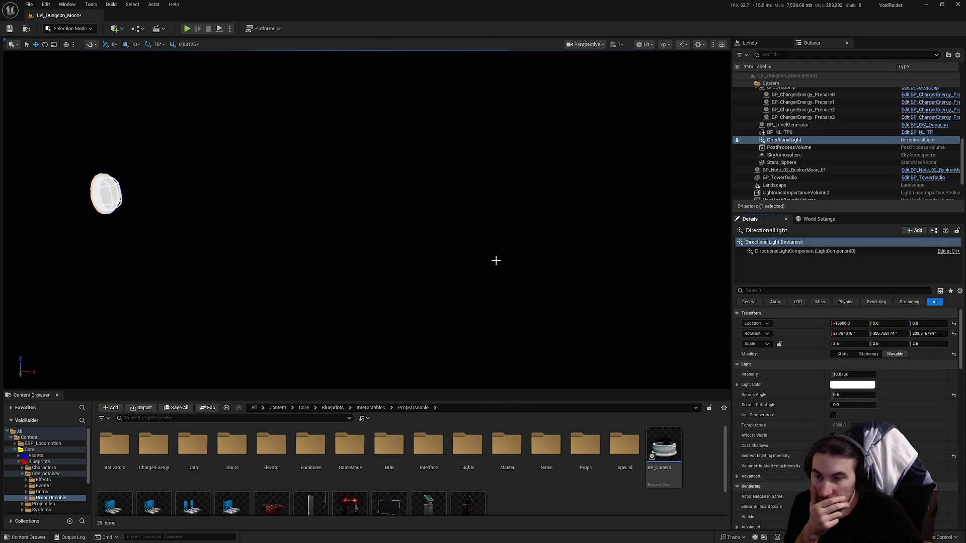
drag(491, 259, 492, 259)
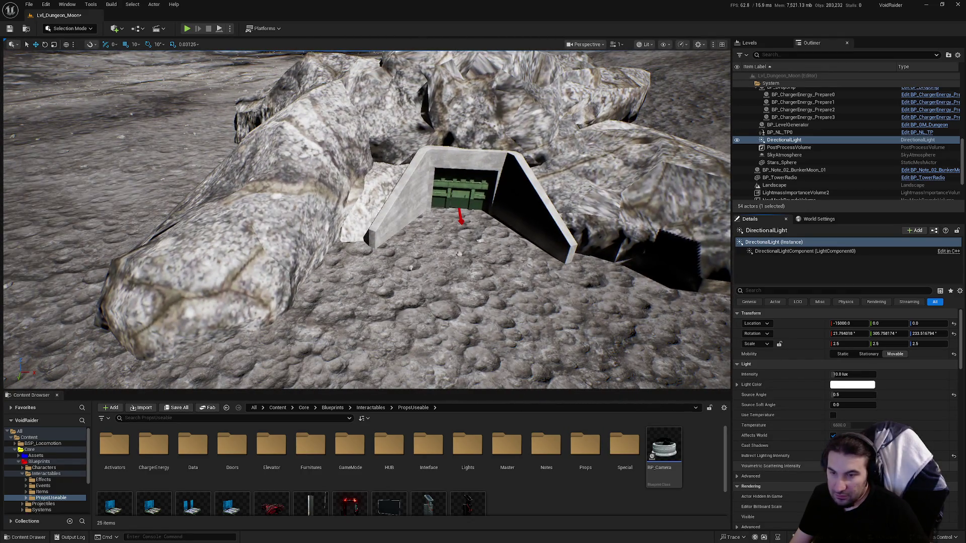
drag(344, 249, 344, 250)
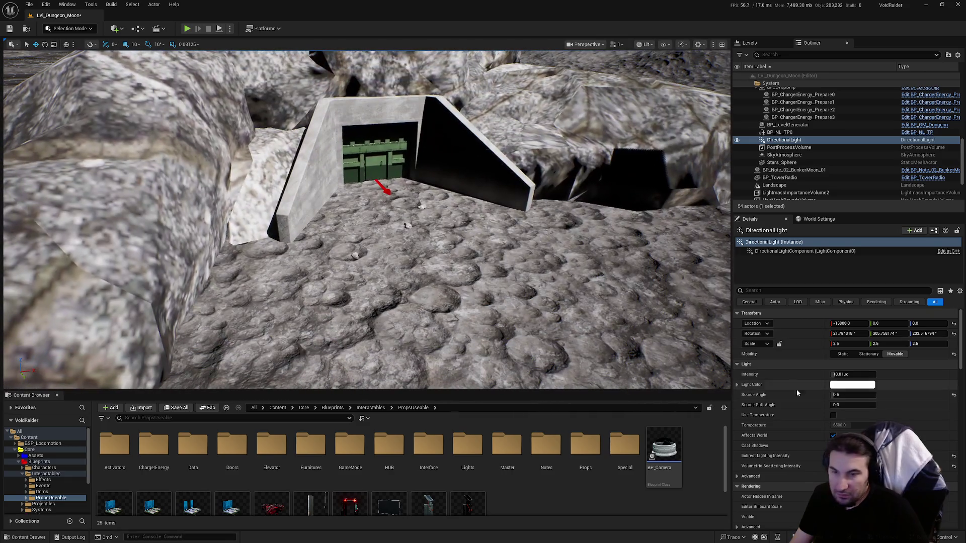
click(175, 406)
click(543, 358)
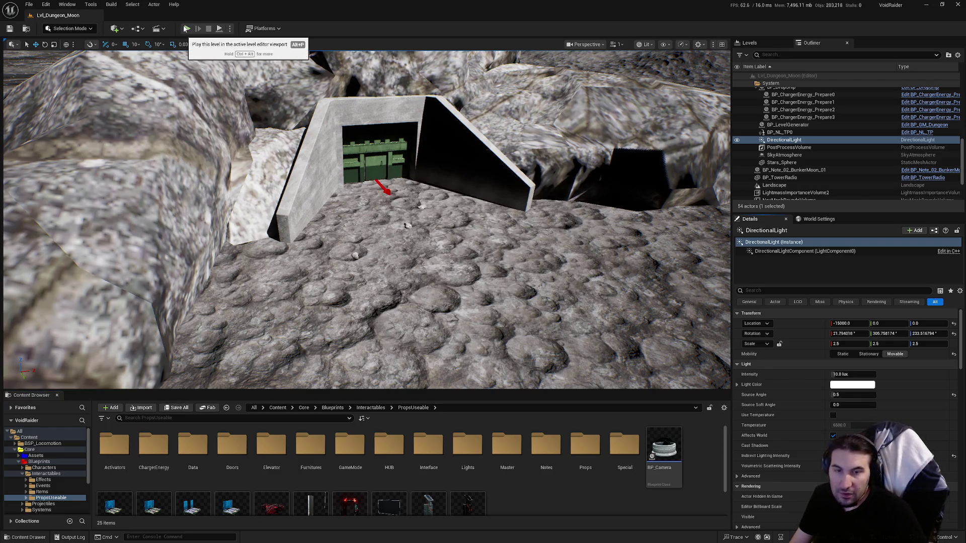
click(187, 28)
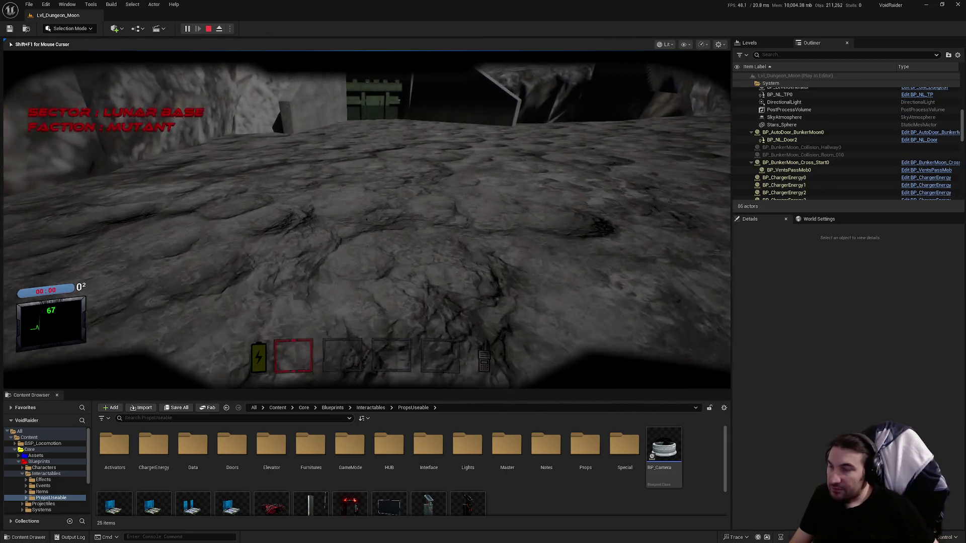
key(w)
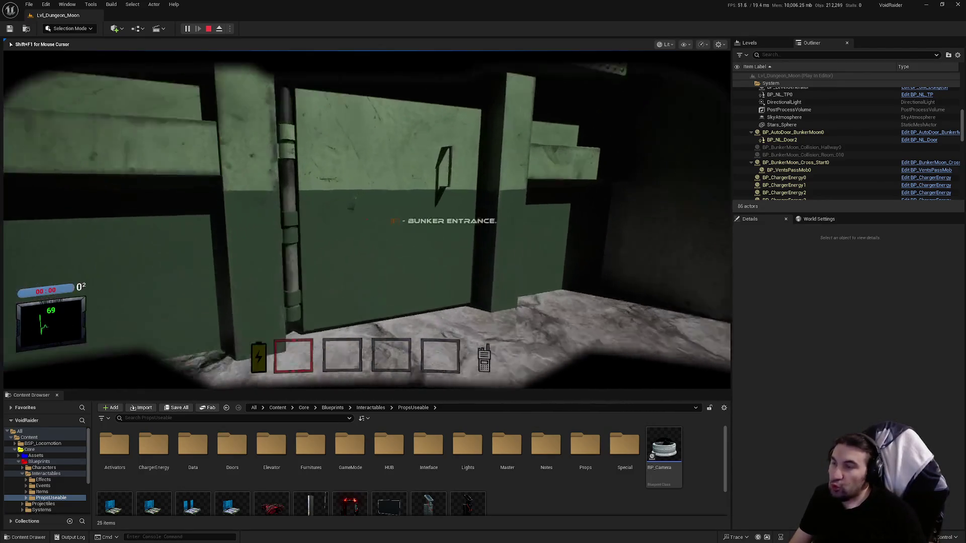
key(e)
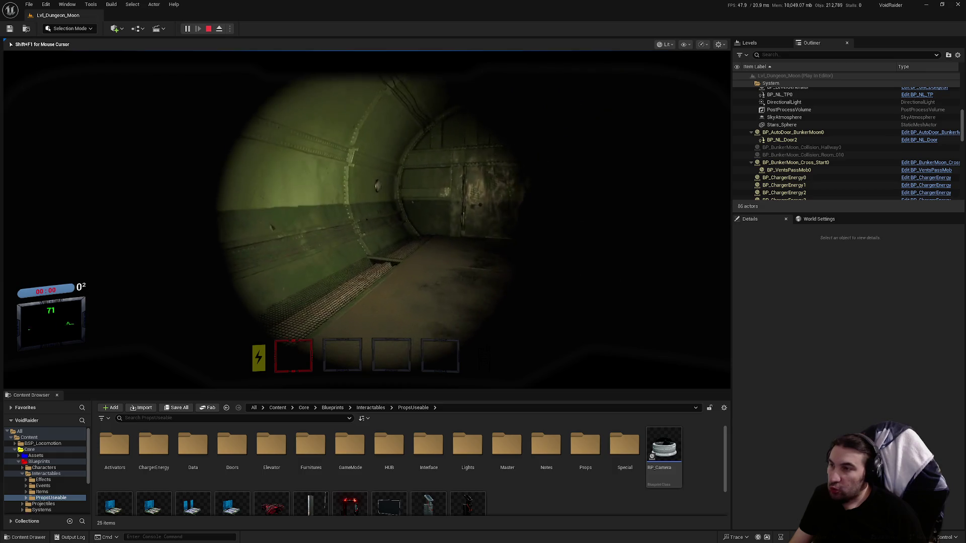
key(w)
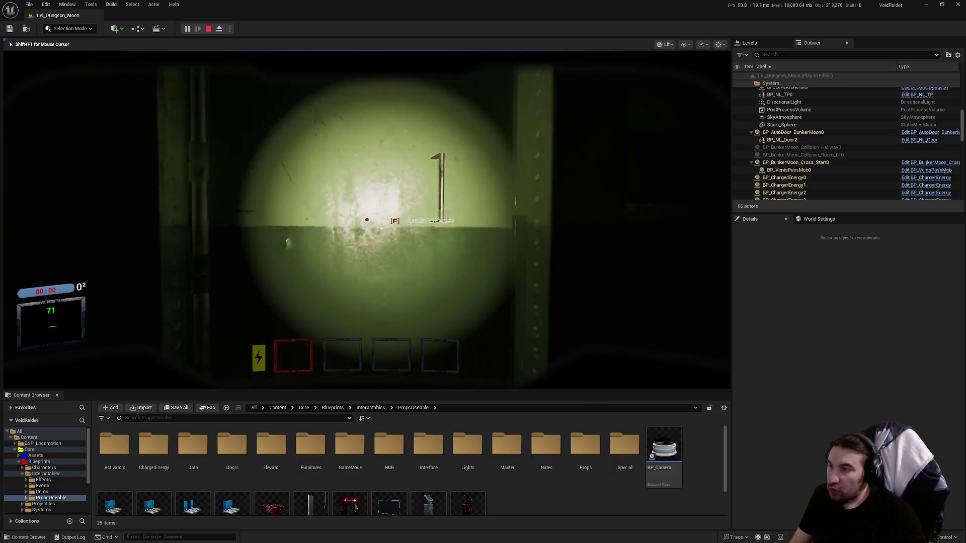
key(f)
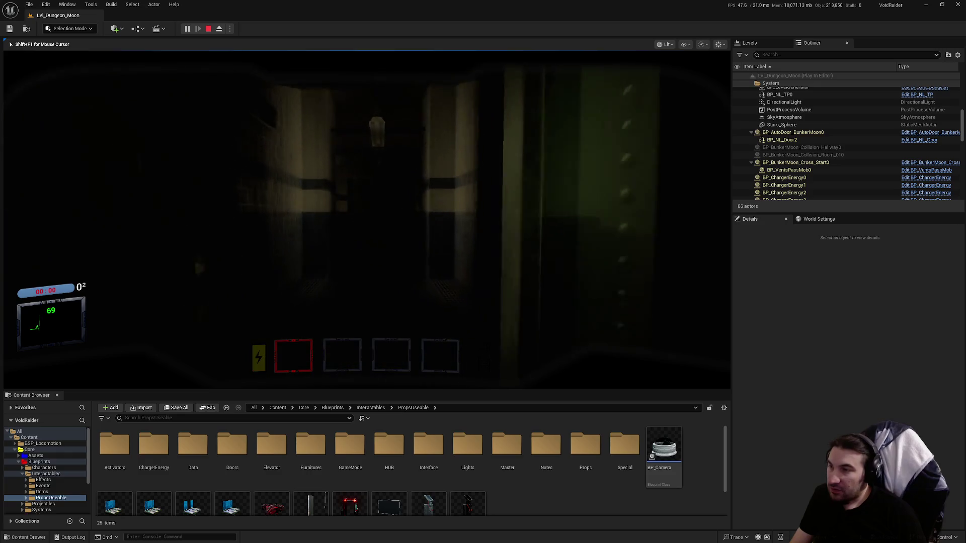
key(w)
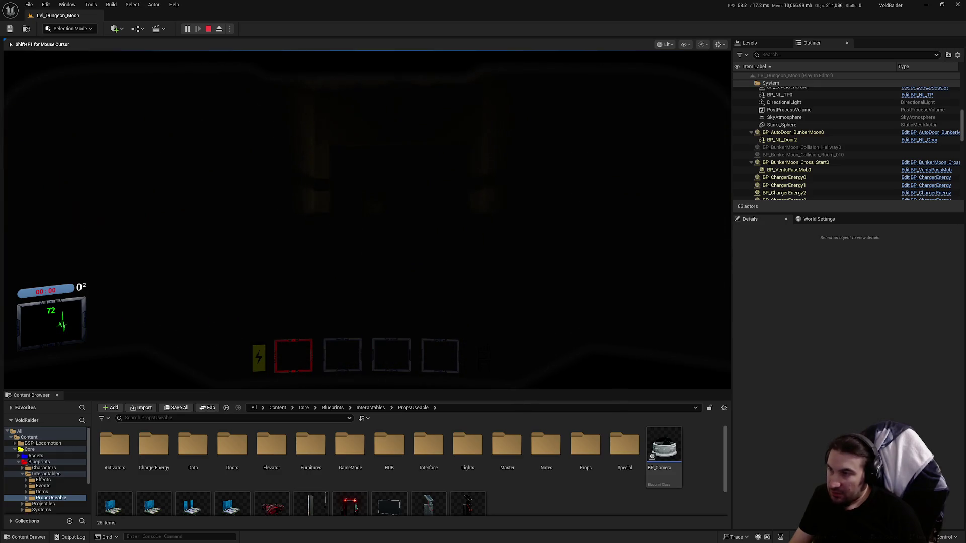
key(f)
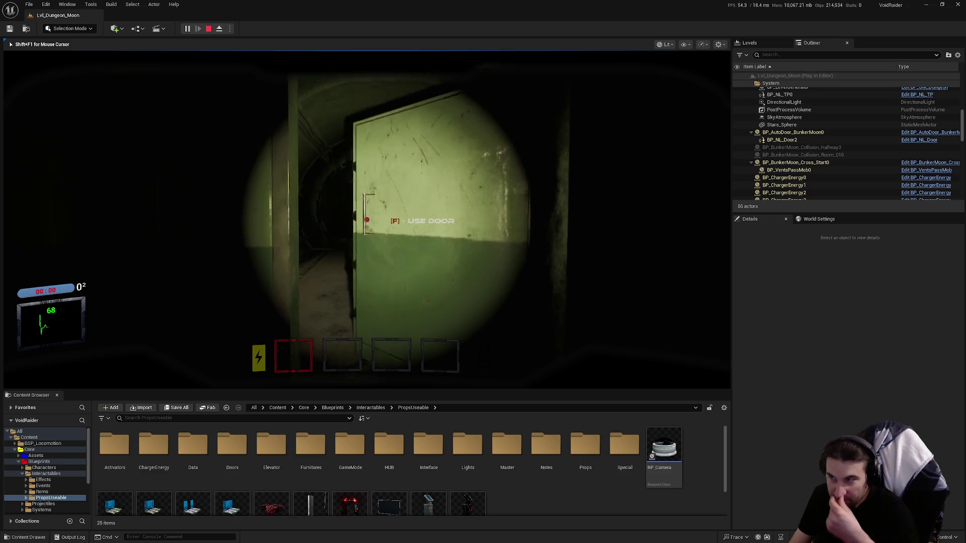
key(w)
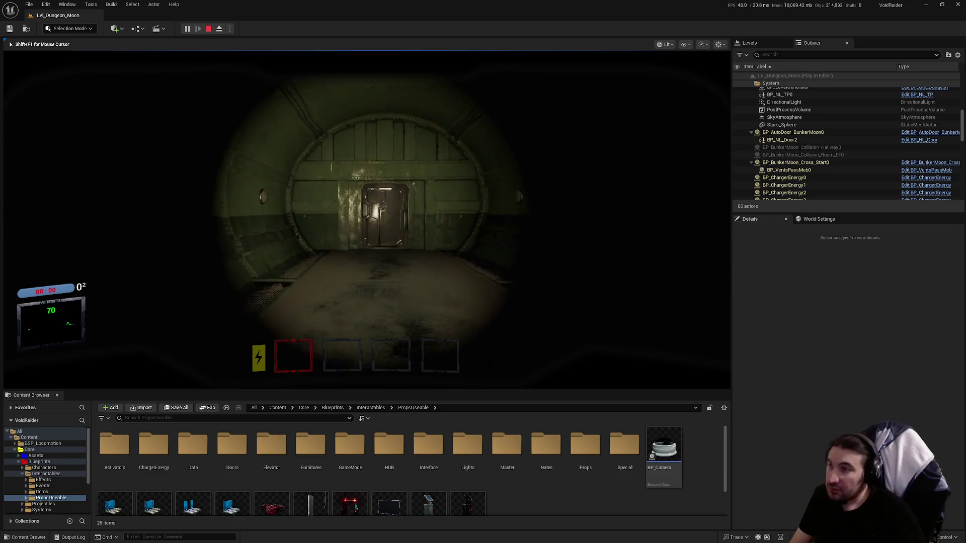
key(w)
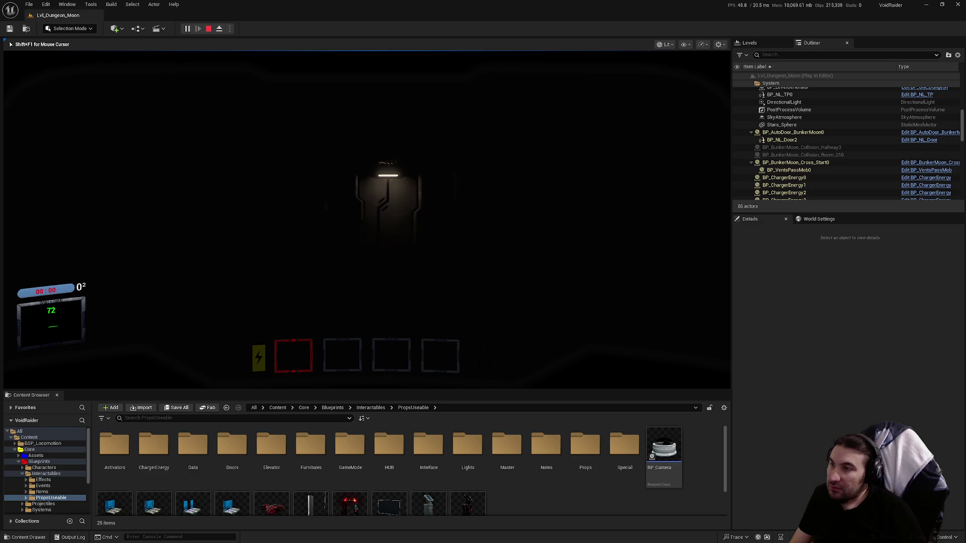
key(f)
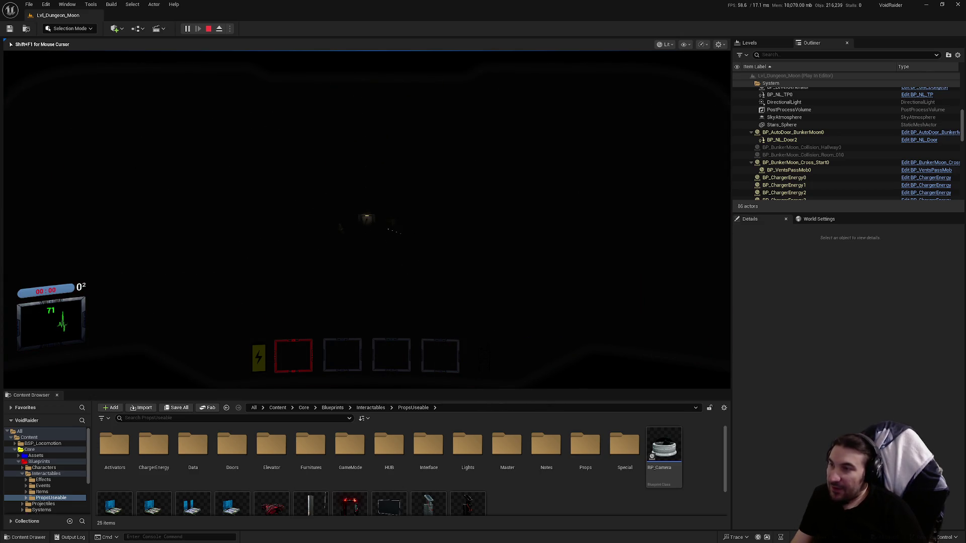
key(Escape)
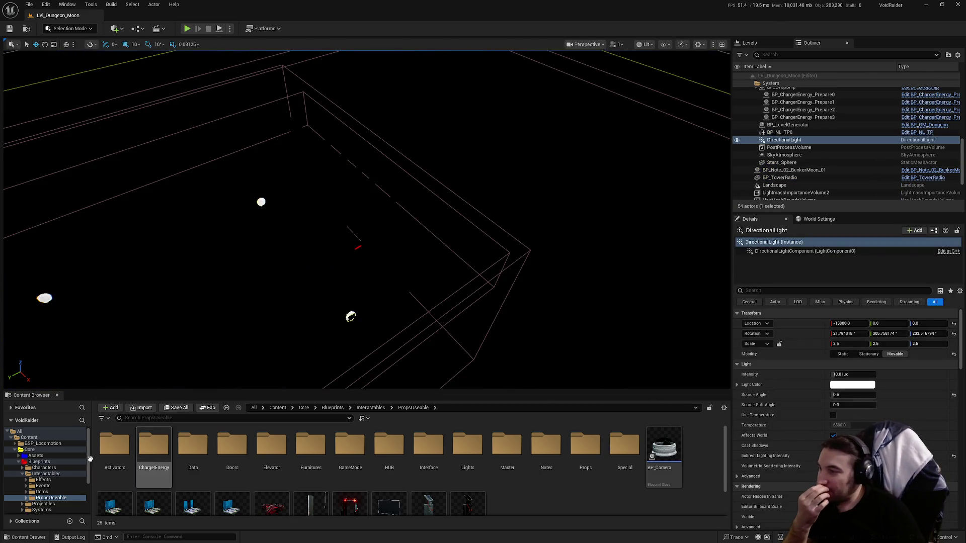
Step: Open the Lvl_Intro map from the project's Maps folder
click(19, 462)
click(33, 468)
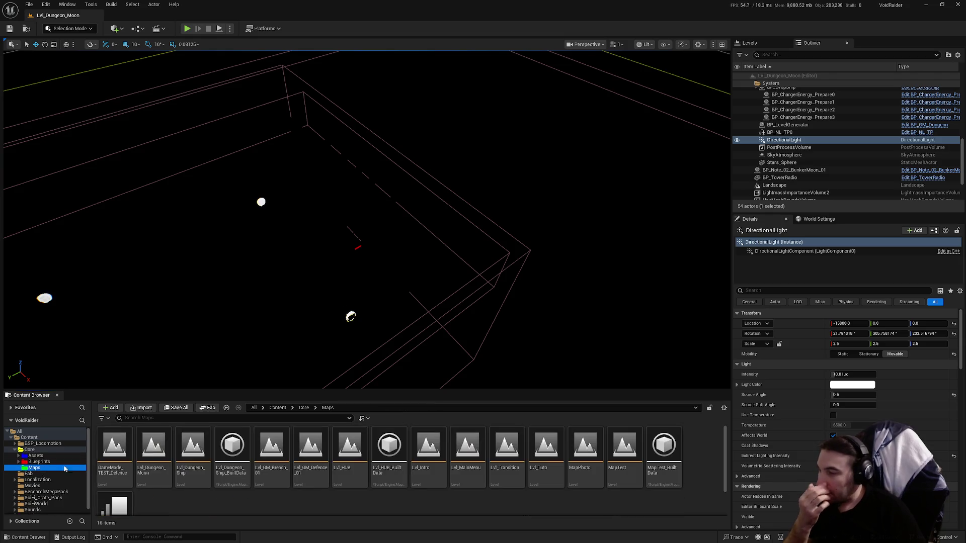
click(426, 441)
double_click(425, 441)
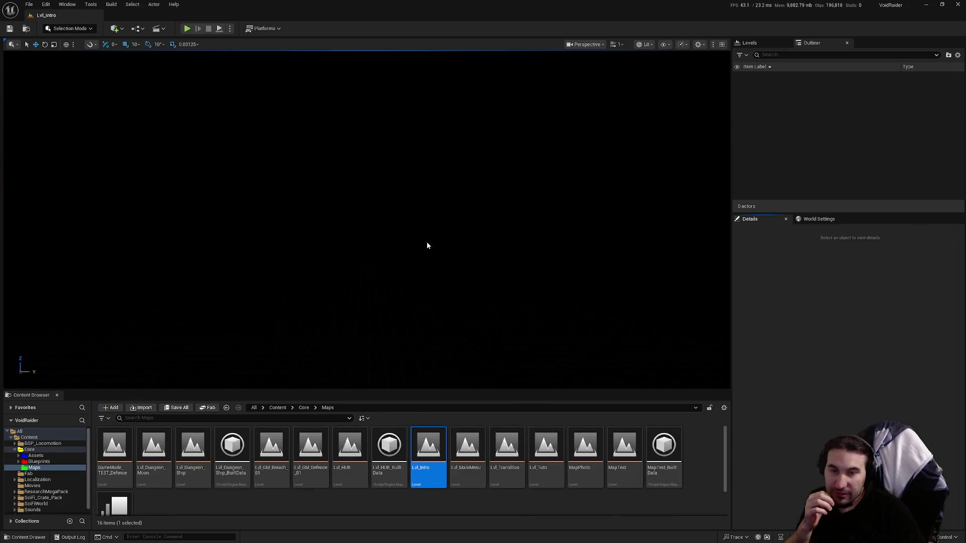
Step: Play Lvl_Intro in the editor and start a solo game from the main menu
click(187, 30)
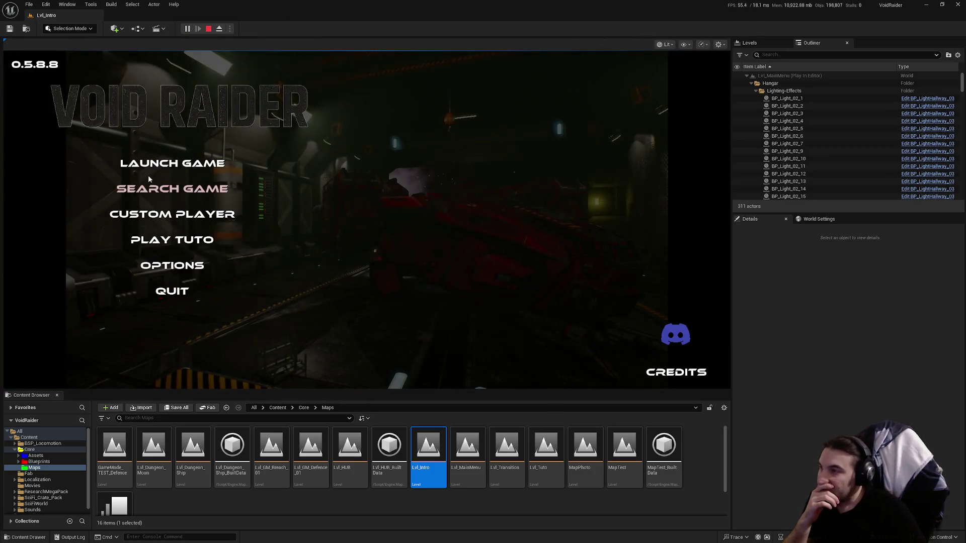
click(171, 163)
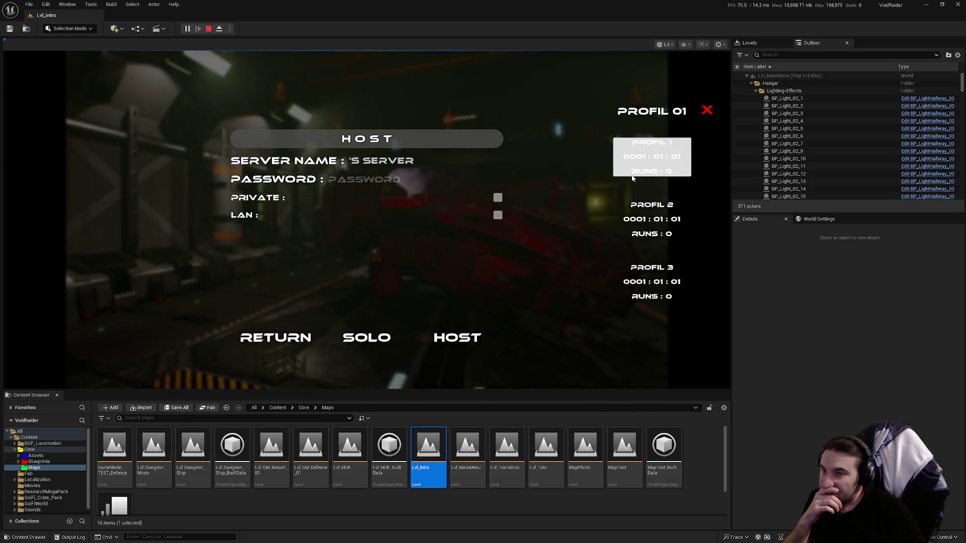
click(386, 336)
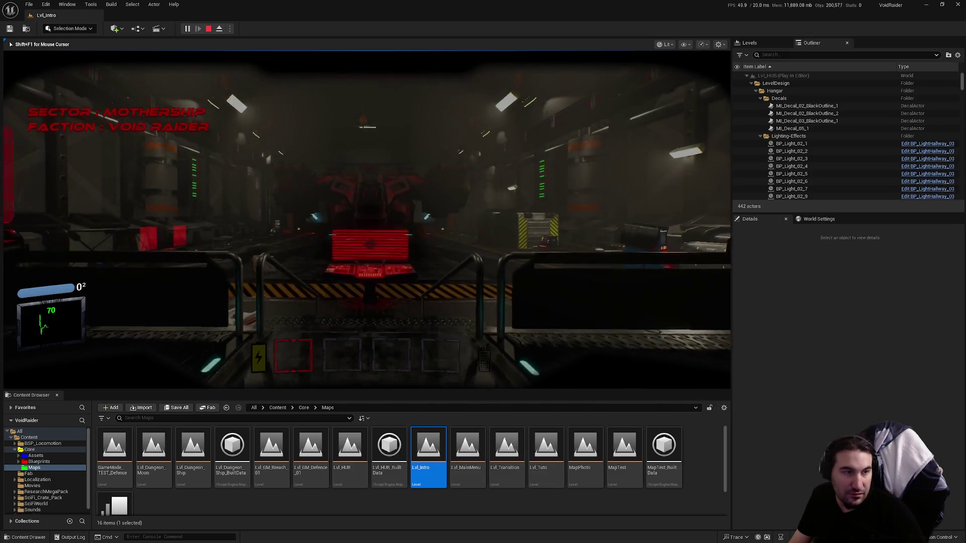
Step: At the red terminal, choose the moon expedition in the Expeditions menu and validate it
key(w)
key(e)
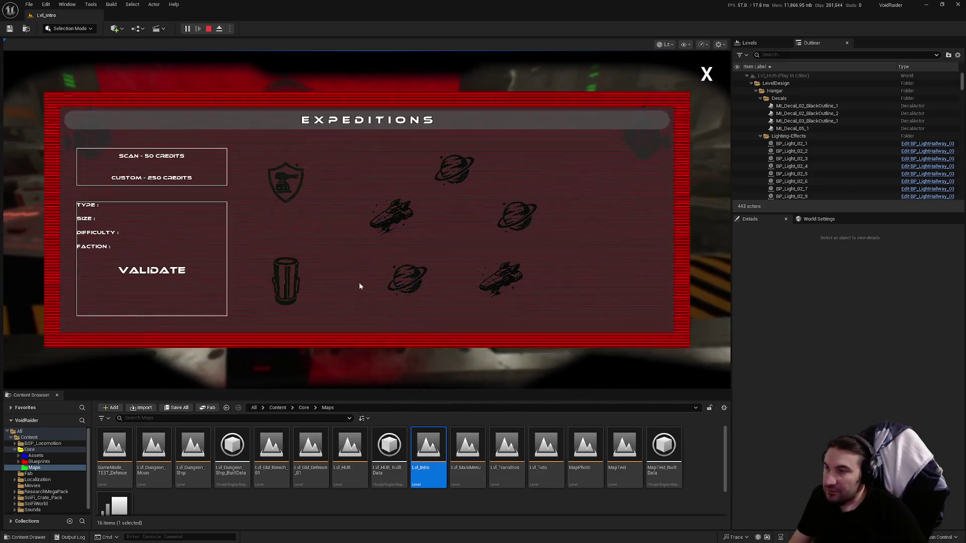
click(454, 181)
click(119, 294)
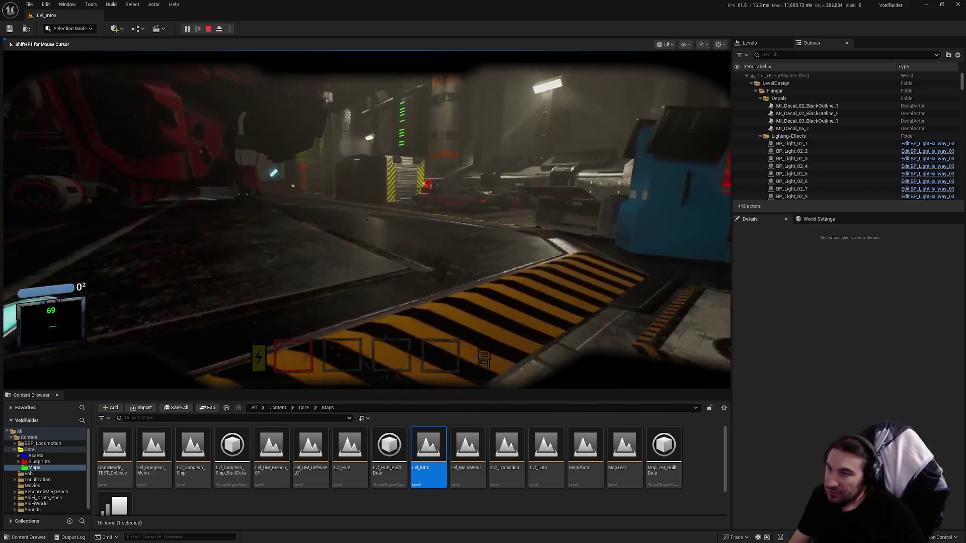
Step: Walk through the hangar past the Connect Device panels onto the red-lit ramp
key(w)
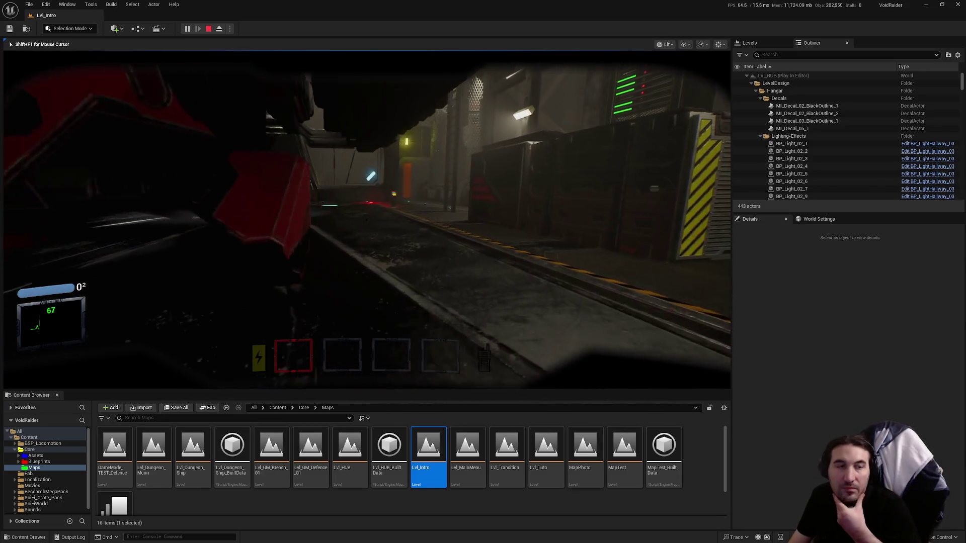
key(w)
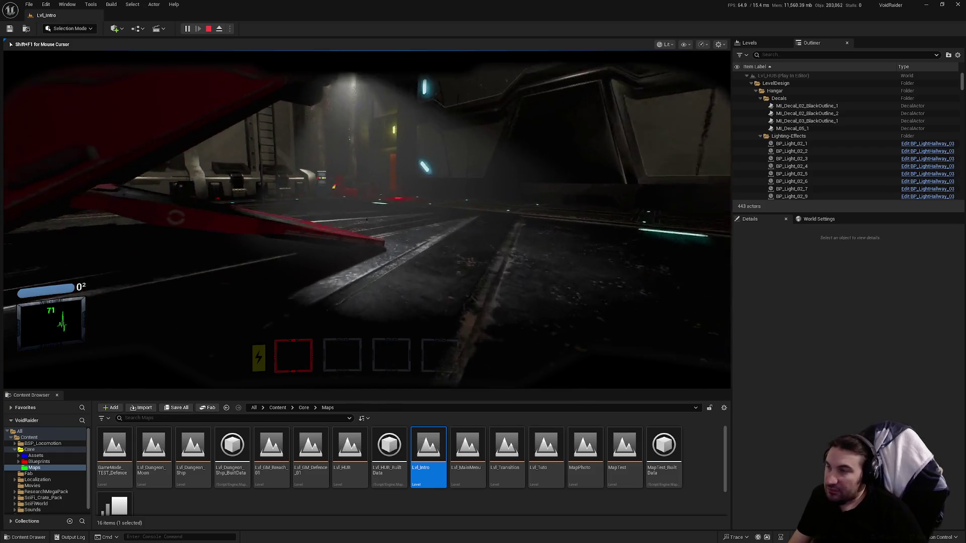
key(w)
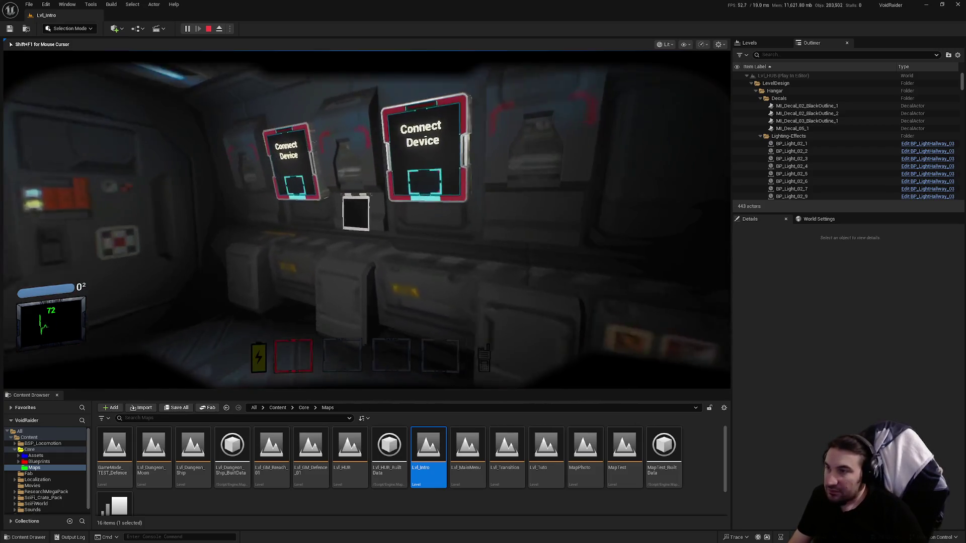
key(w)
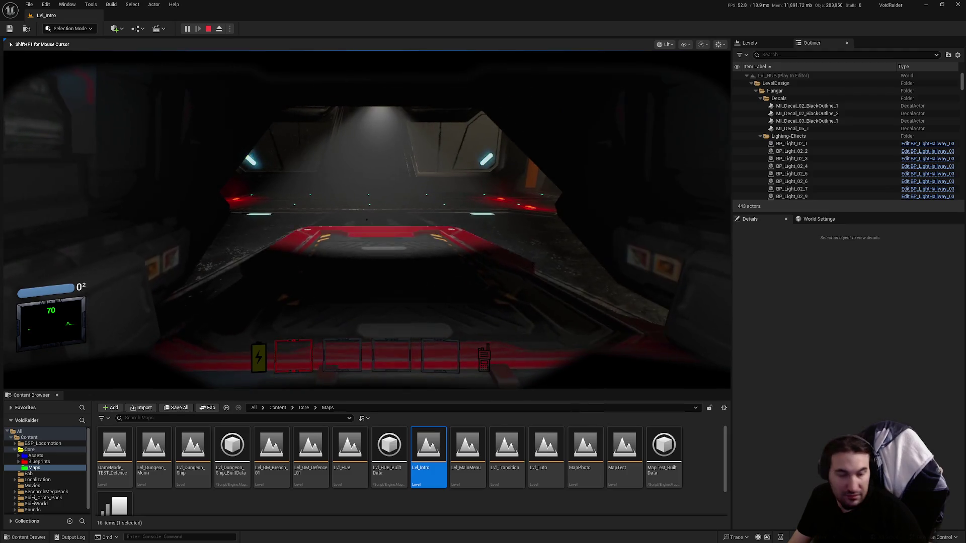
key(w)
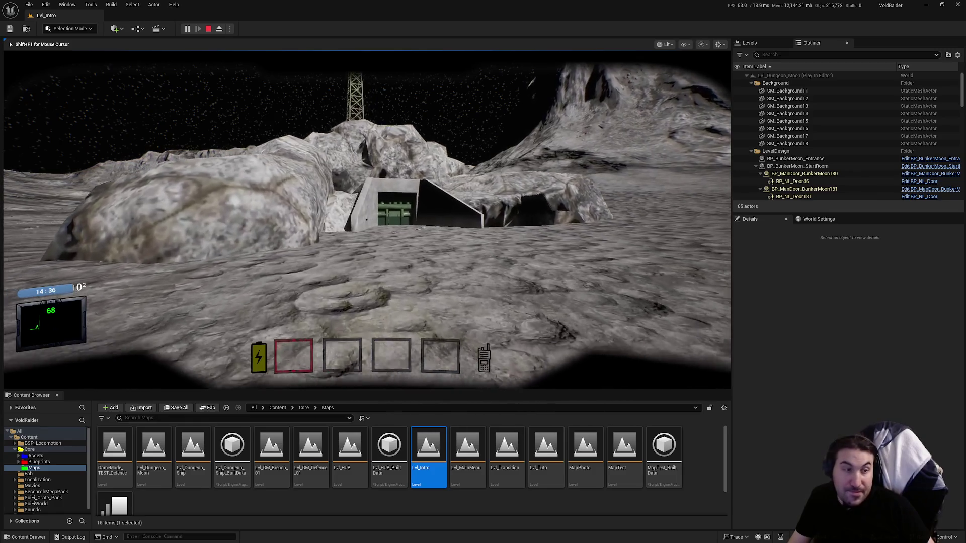
Step: Walk into the bunker, through the tunnel and tiled corridor, and open the green door
key(w)
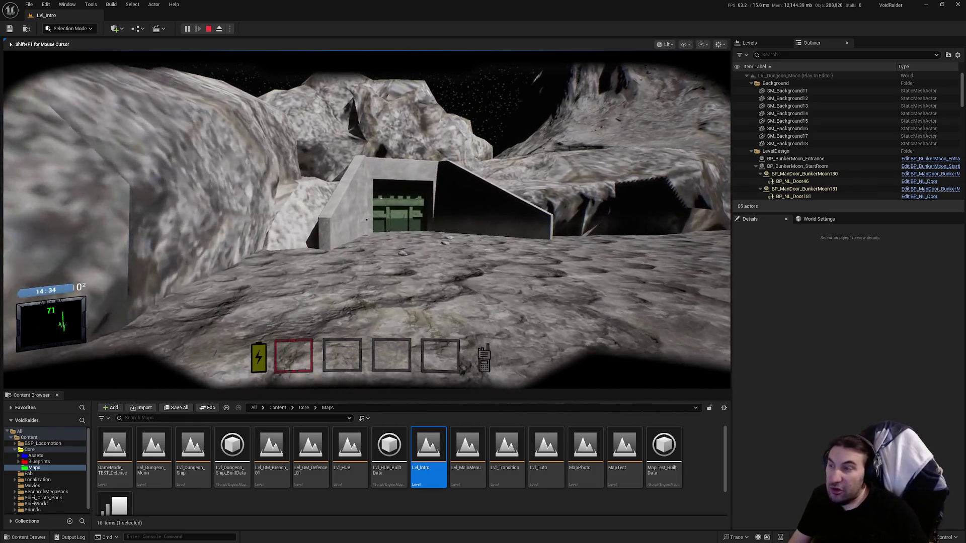
key(w)
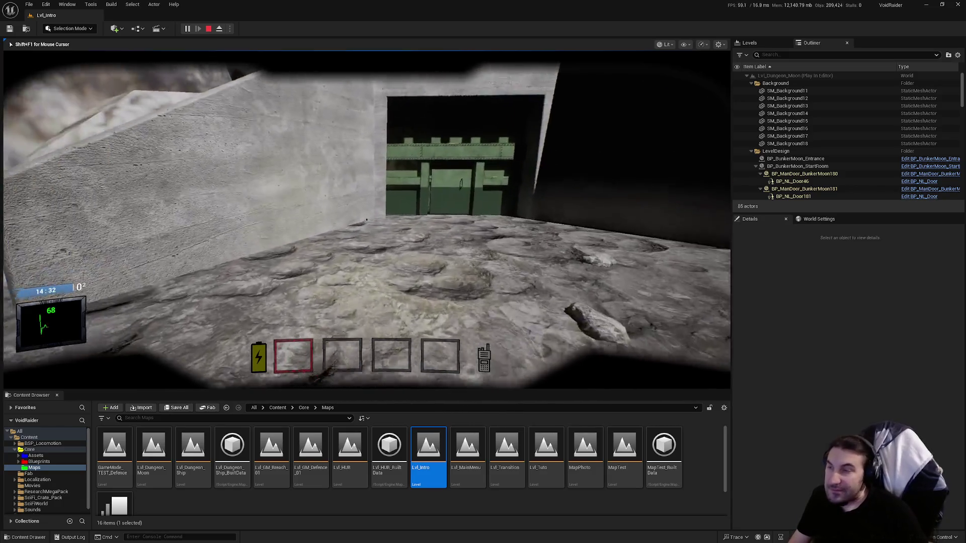
key(w)
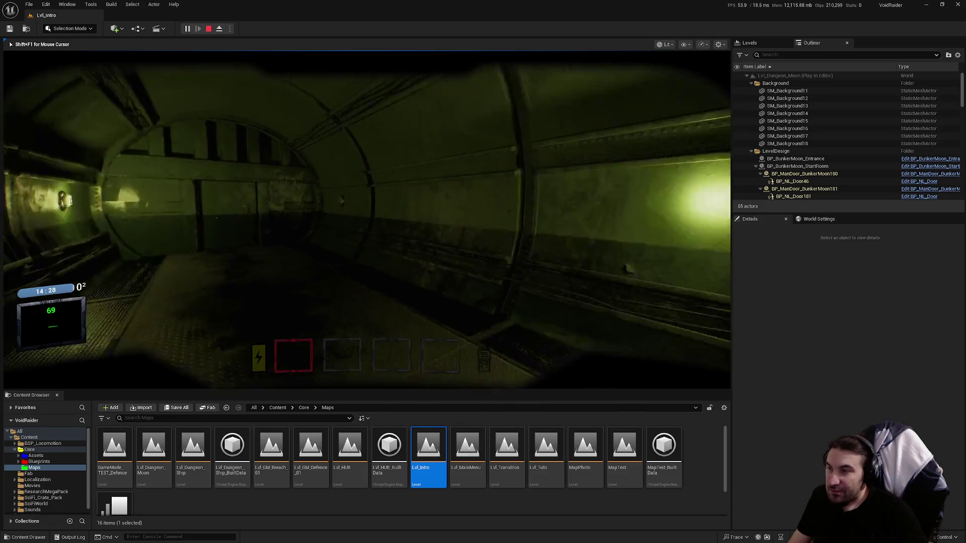
key(w)
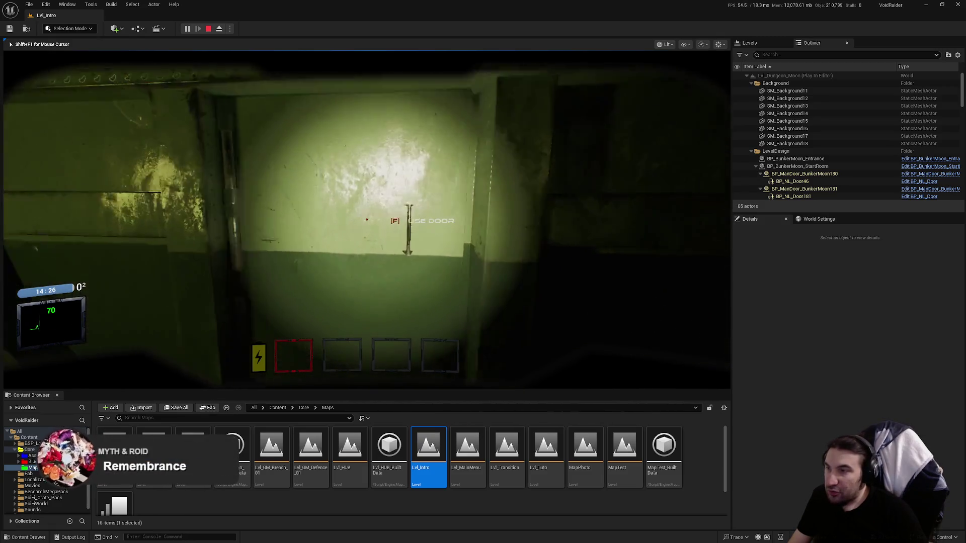
key(w)
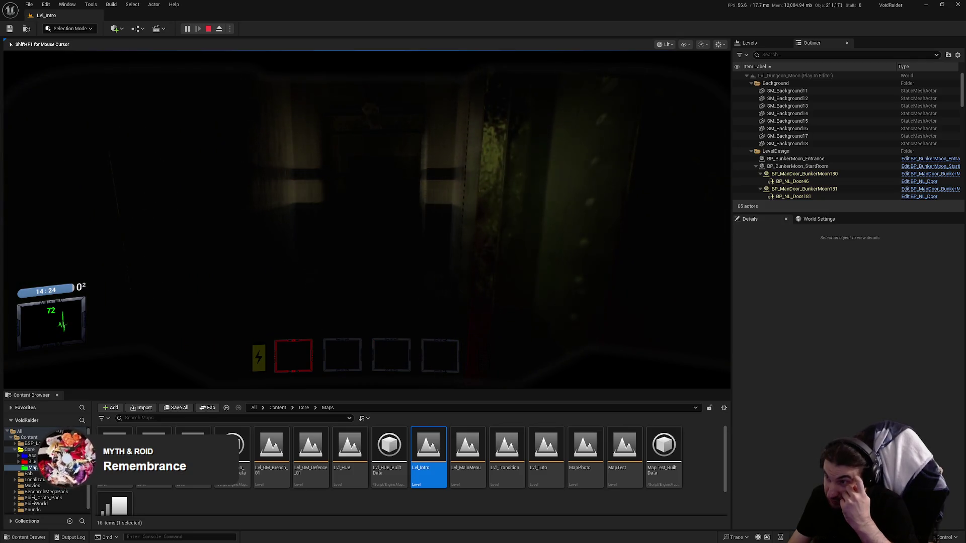
key(w)
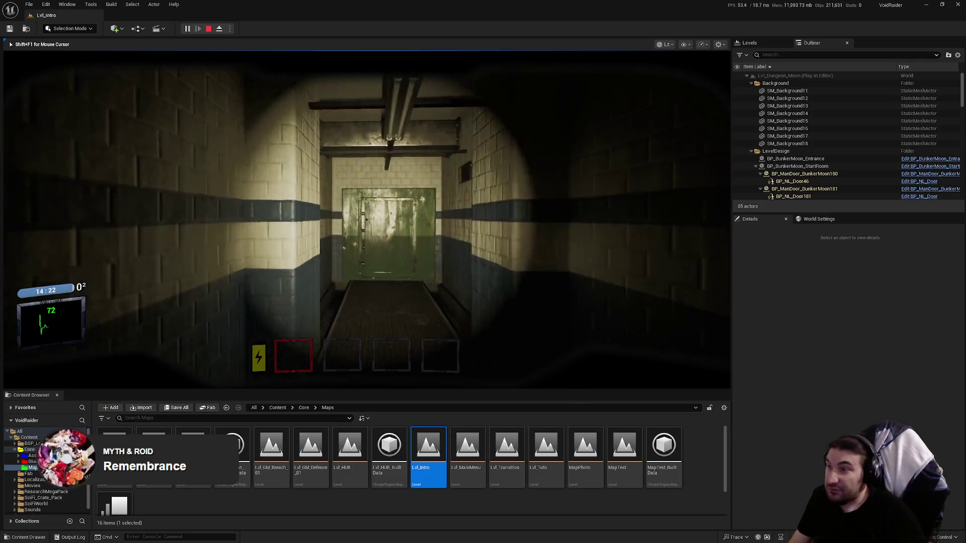
key(f)
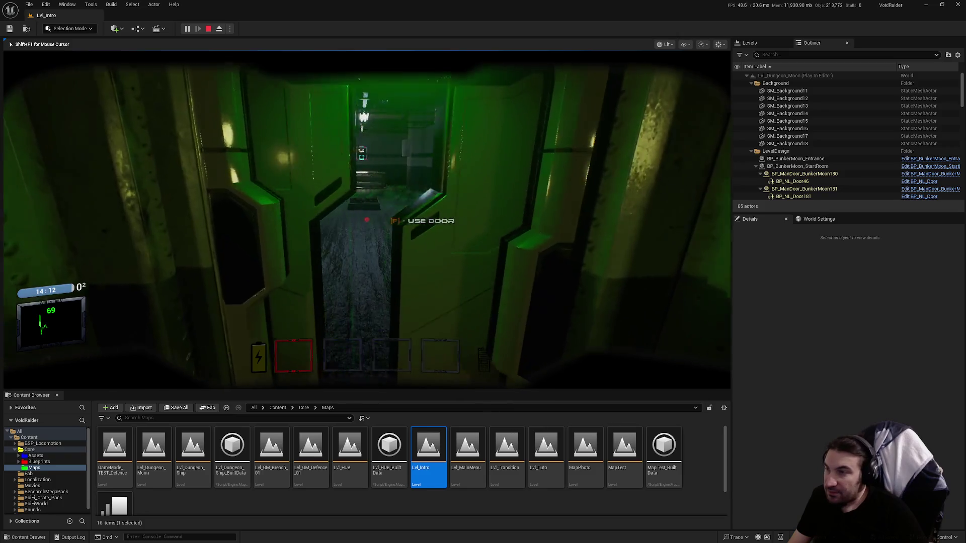
Step: Cross the dark room past the crate and reach the round green-lit door
key(w)
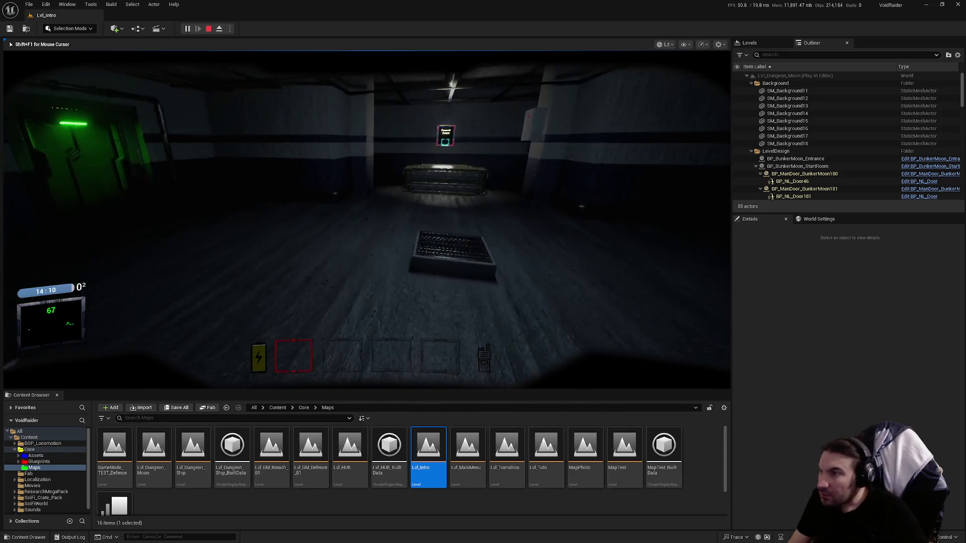
key(w)
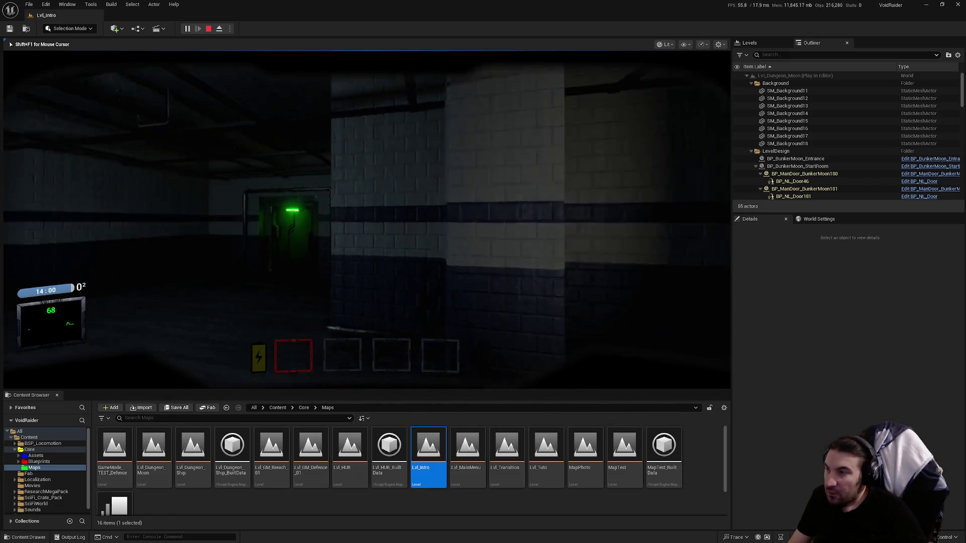
key(w)
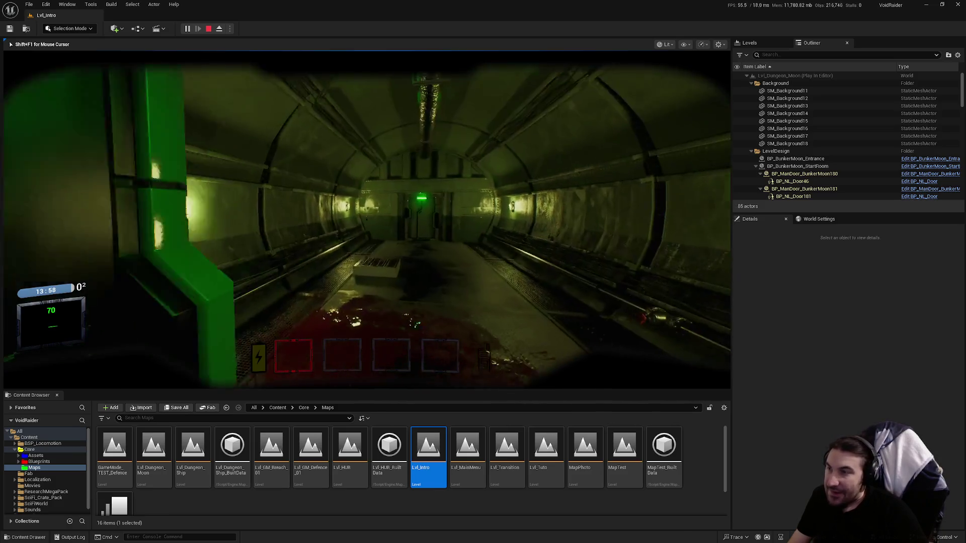
key(w)
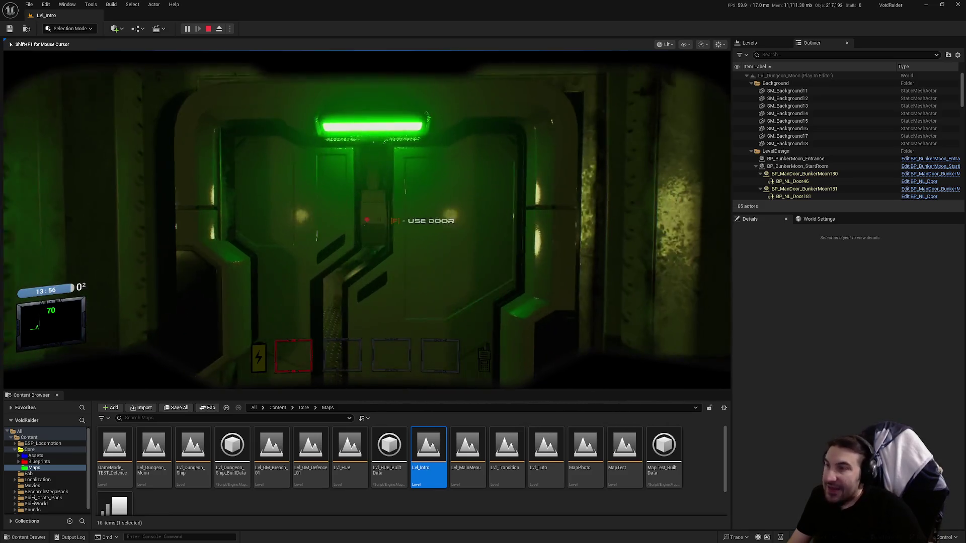
key(w)
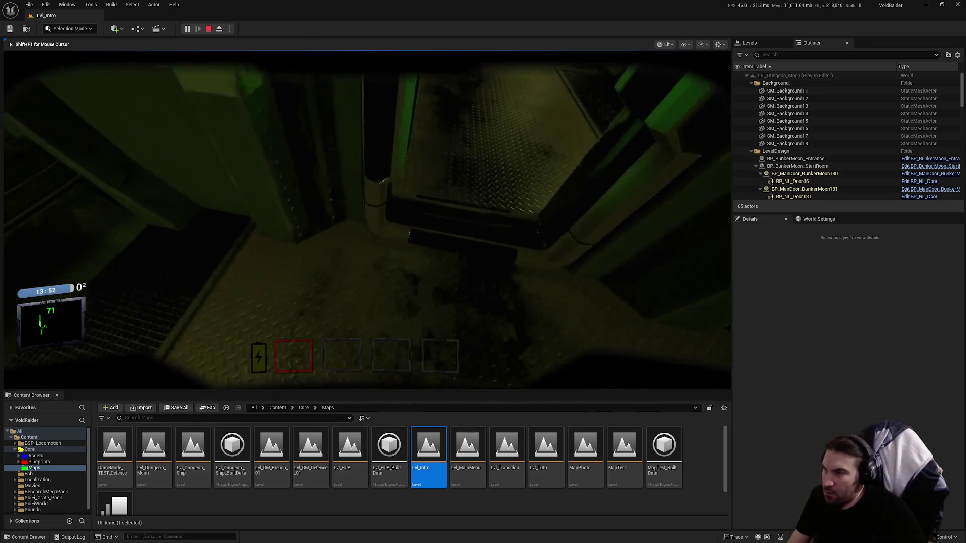
key(w)
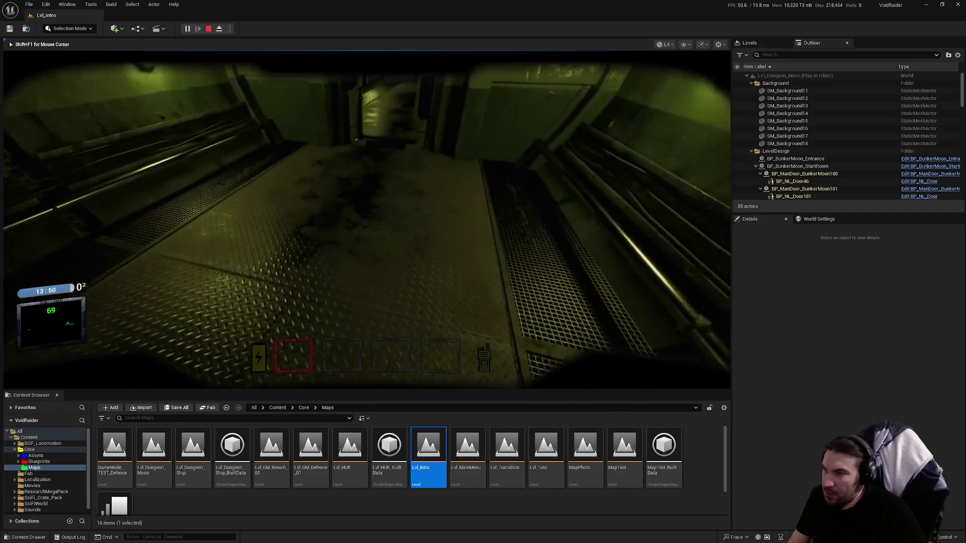
key(w)
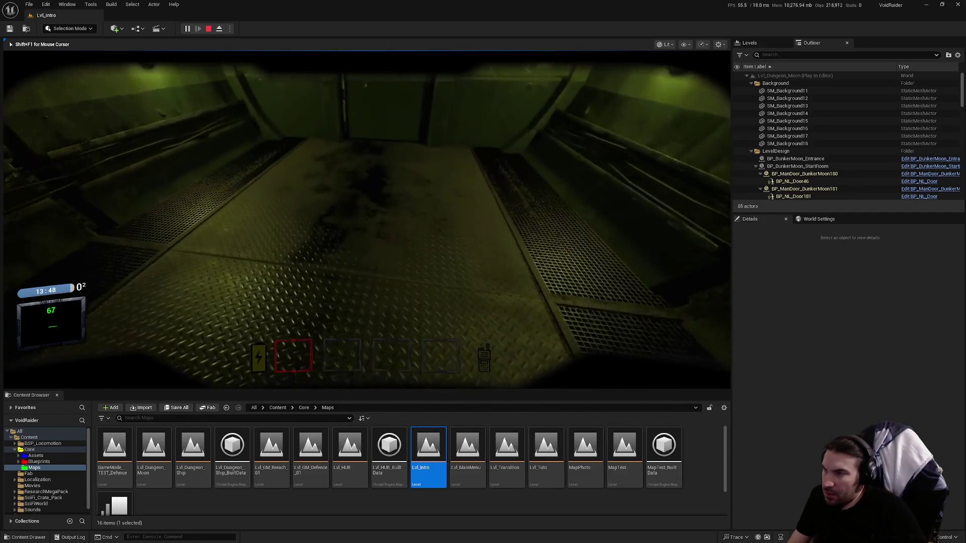
Step: Continue along the green-lit corridors, then stop the play session with Esc
key(w)
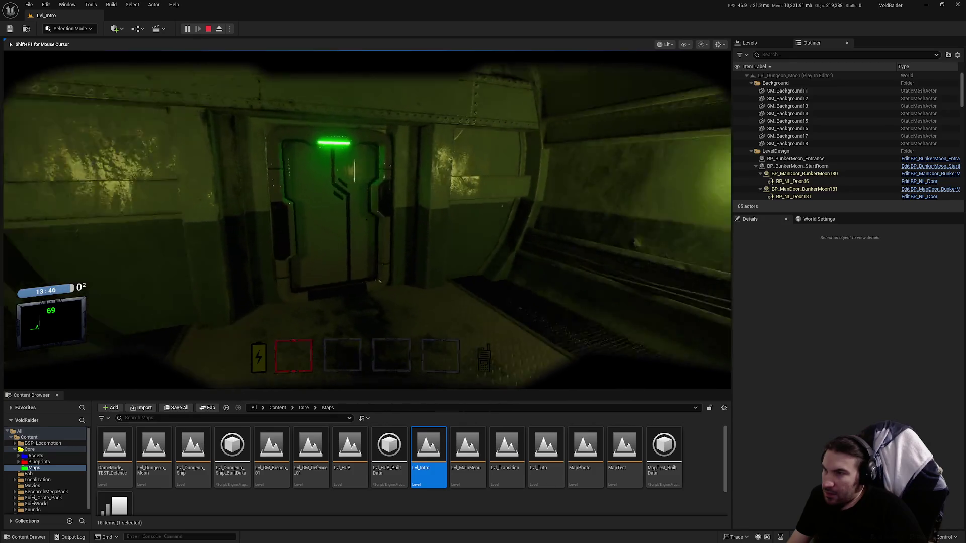
key(w)
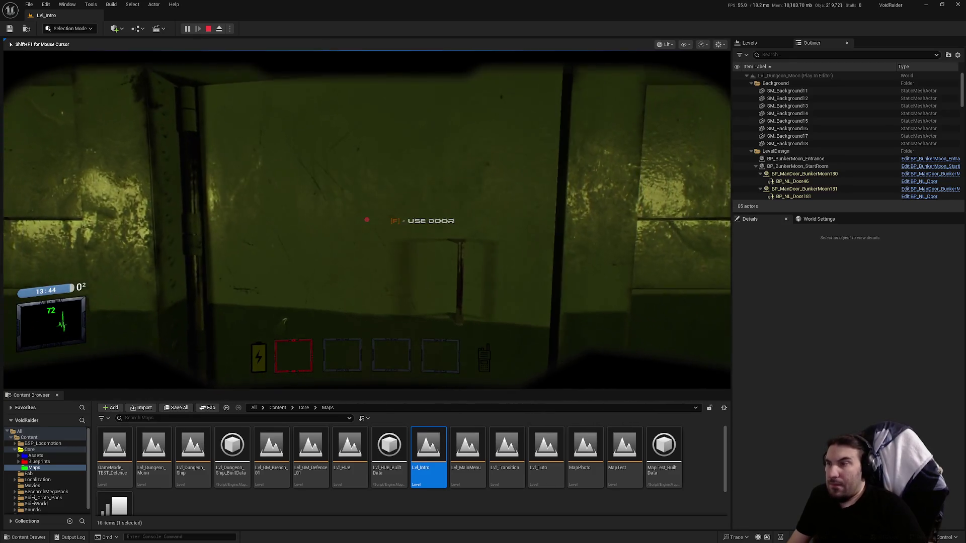
key(w)
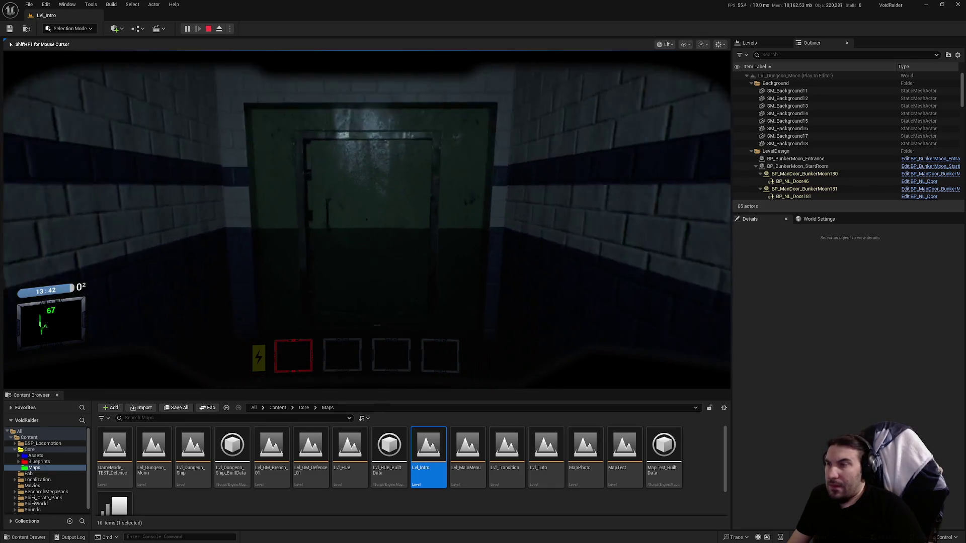
key(w)
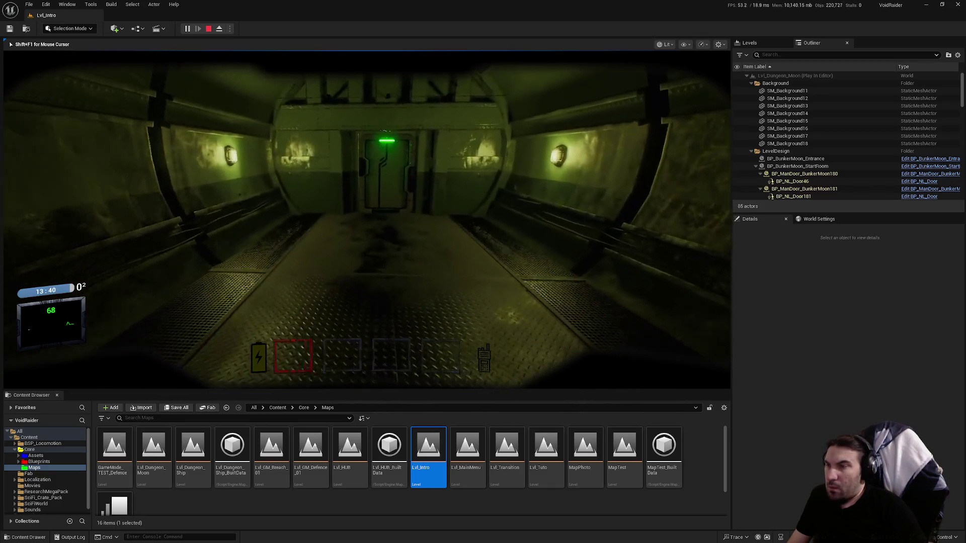
key(w)
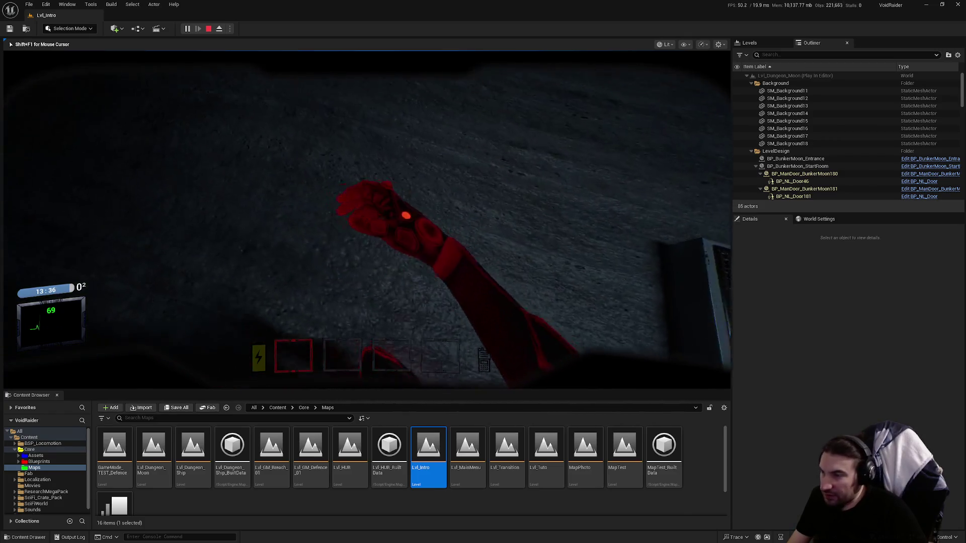
key(Escape)
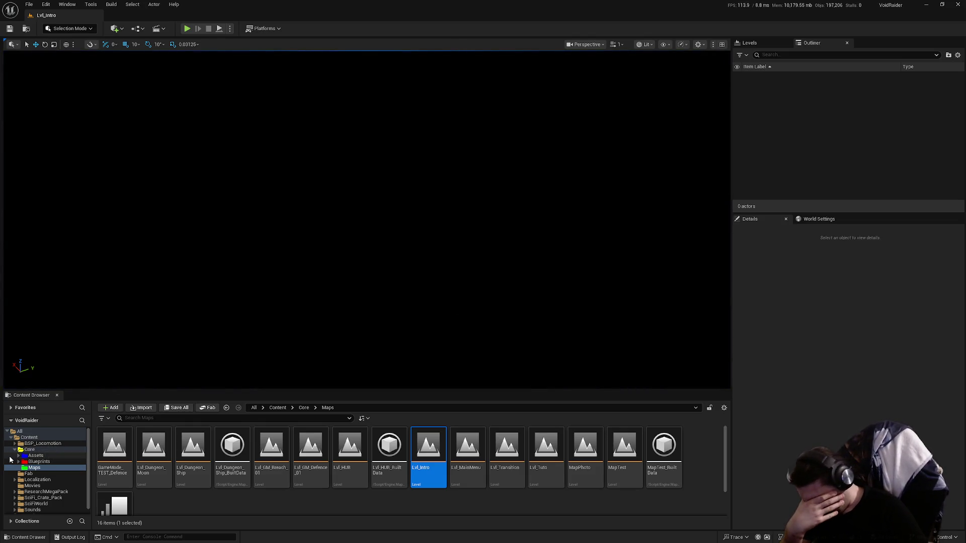
click(39, 462)
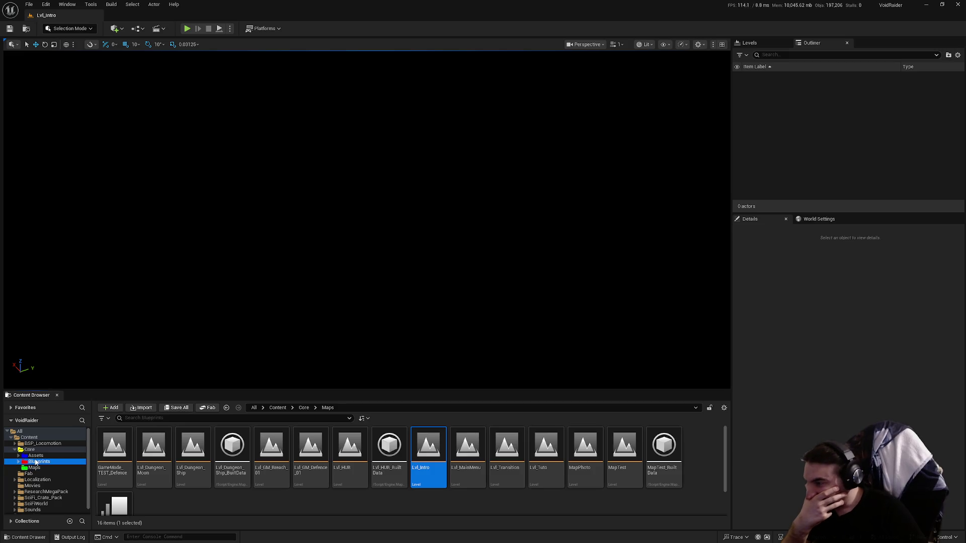
click(241, 451)
double_click(241, 452)
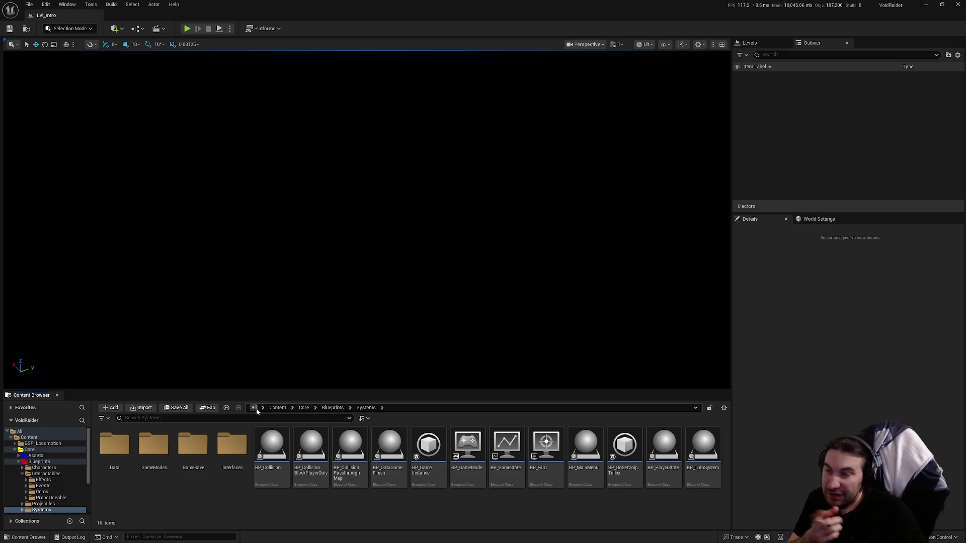
click(23, 479)
key(Left)
key(Left)
key(Left)
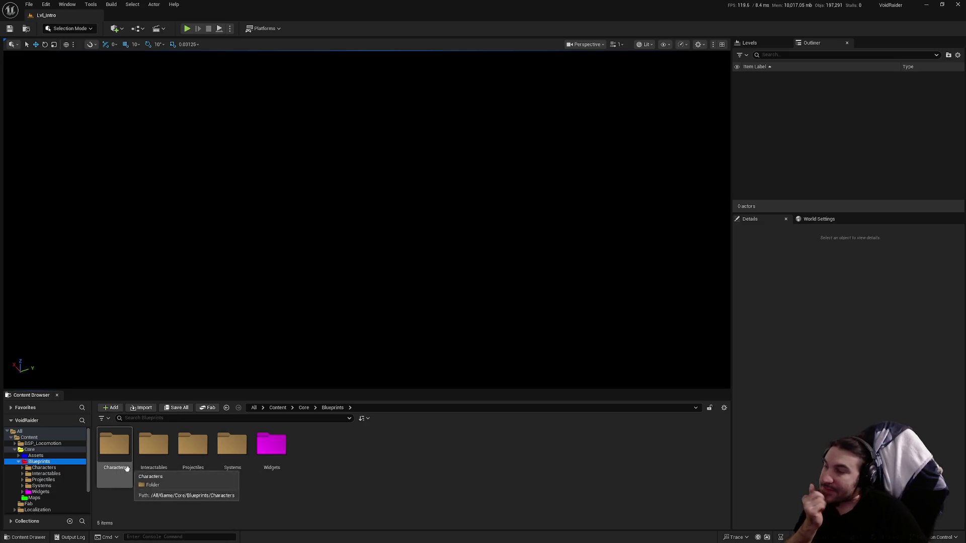
click(58, 476)
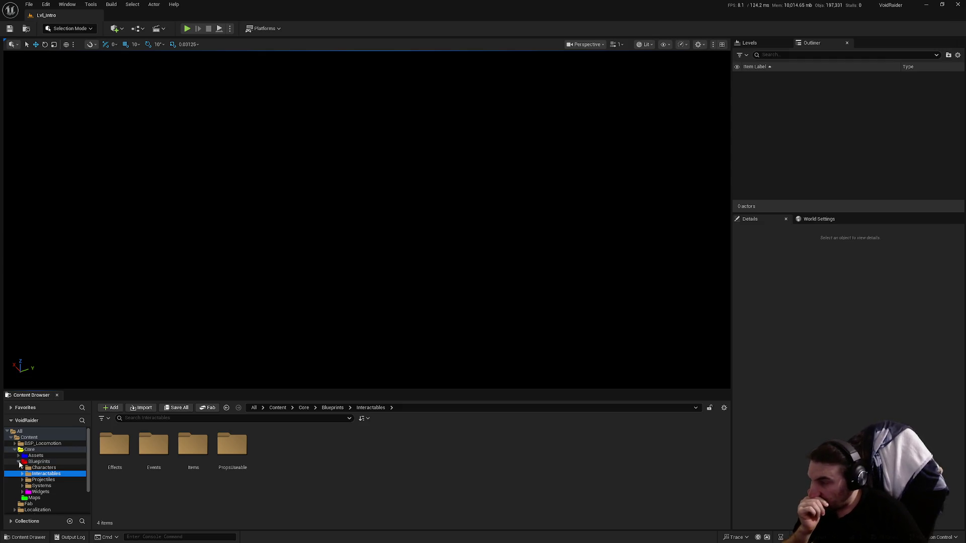
double_click(31, 462)
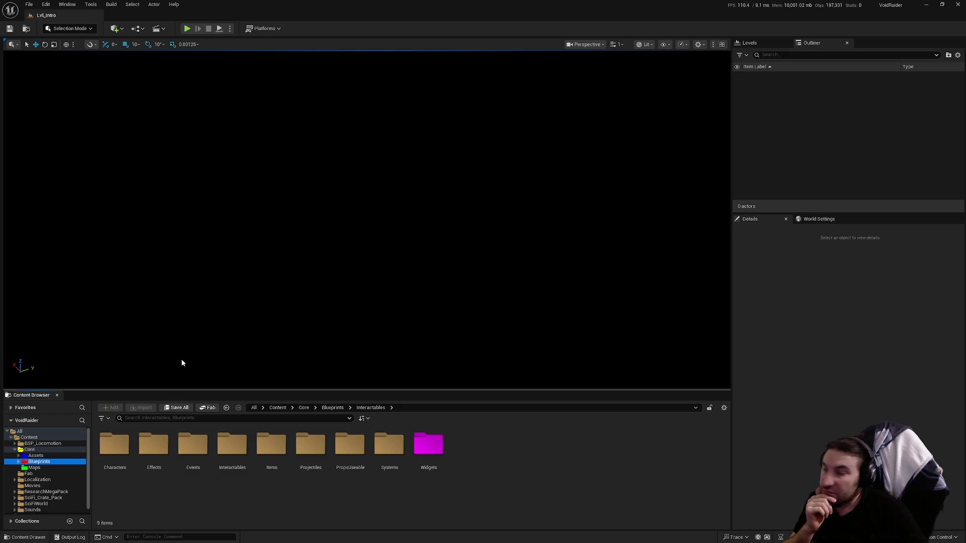
click(48, 468)
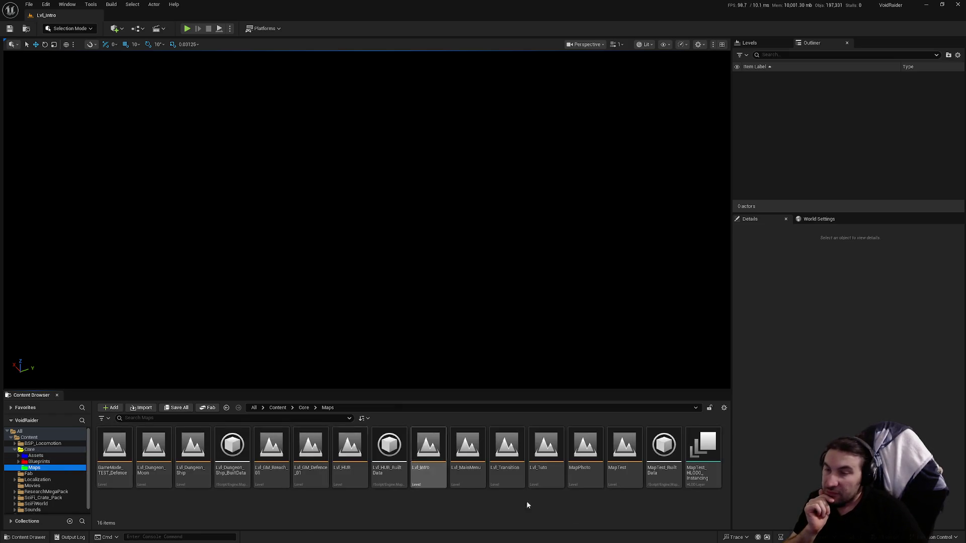
mouse_move(299, 435)
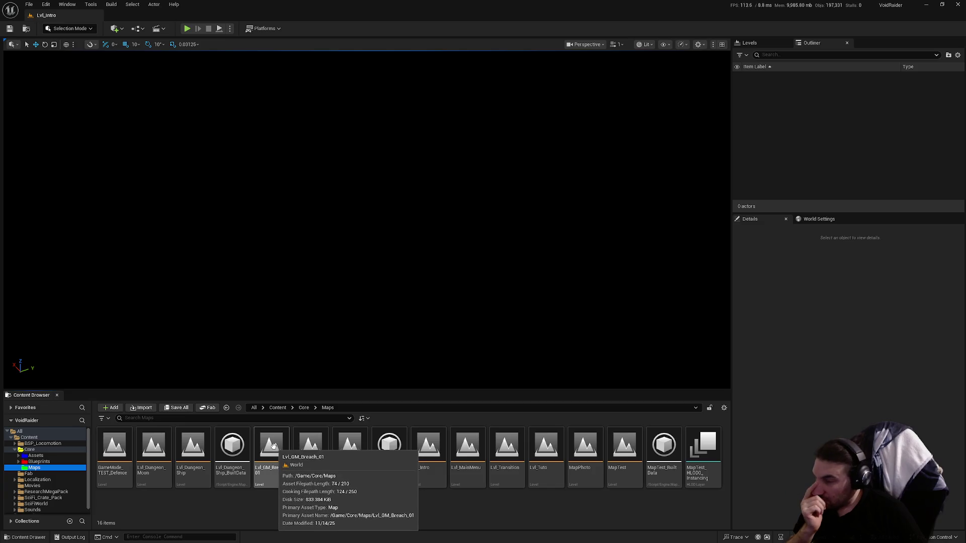
click(299, 487)
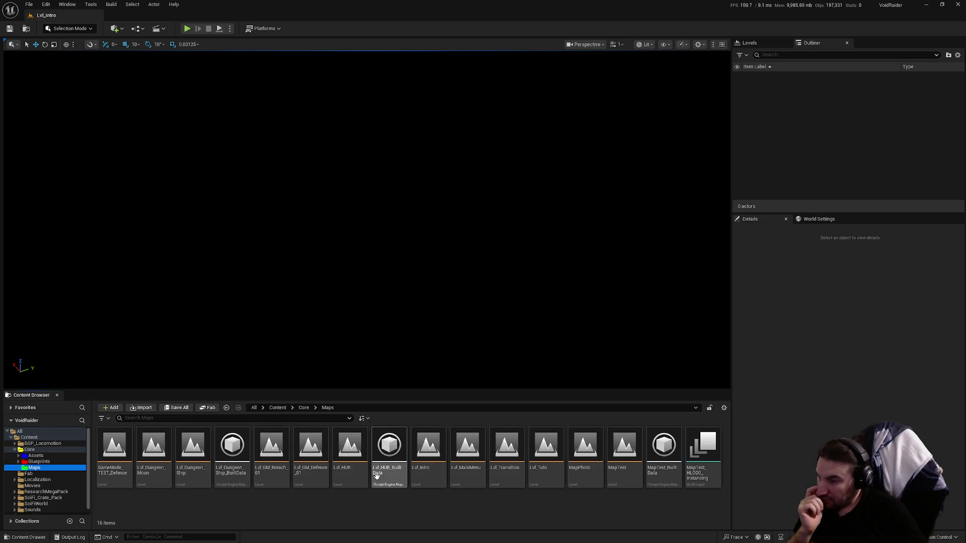
Step: Load Lvl_HUB, switch to GameMode_TEST_Defence, and start playing it with Alt+P
double_click(354, 474)
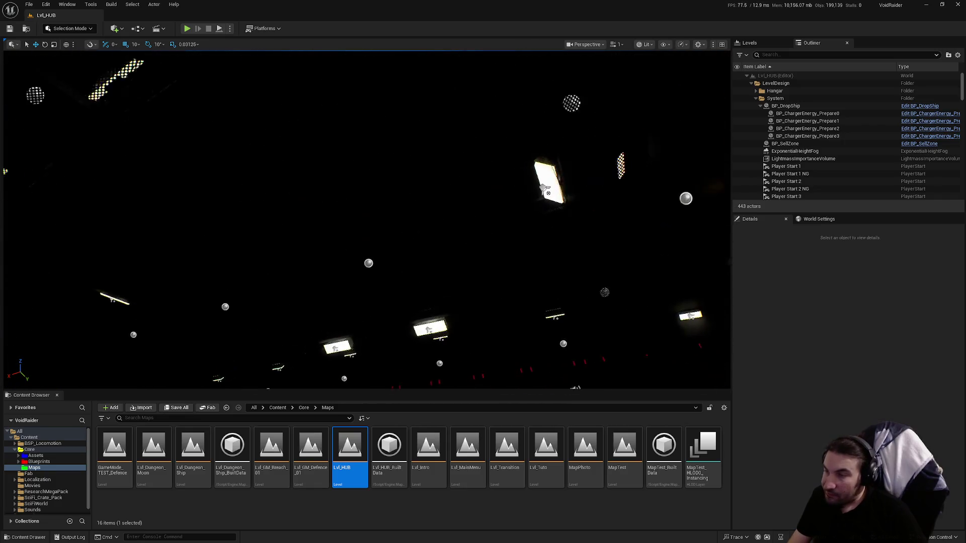
double_click(115, 448)
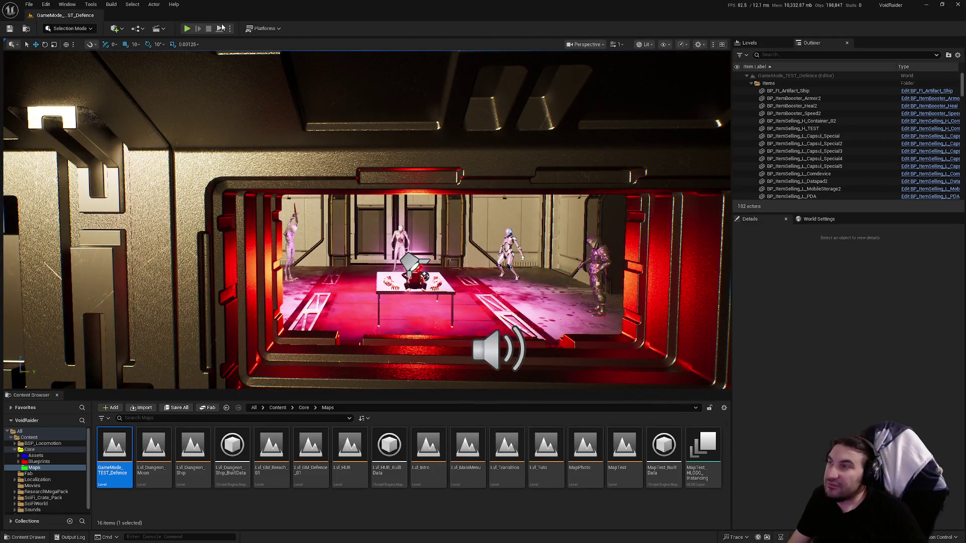
key(alt+p)
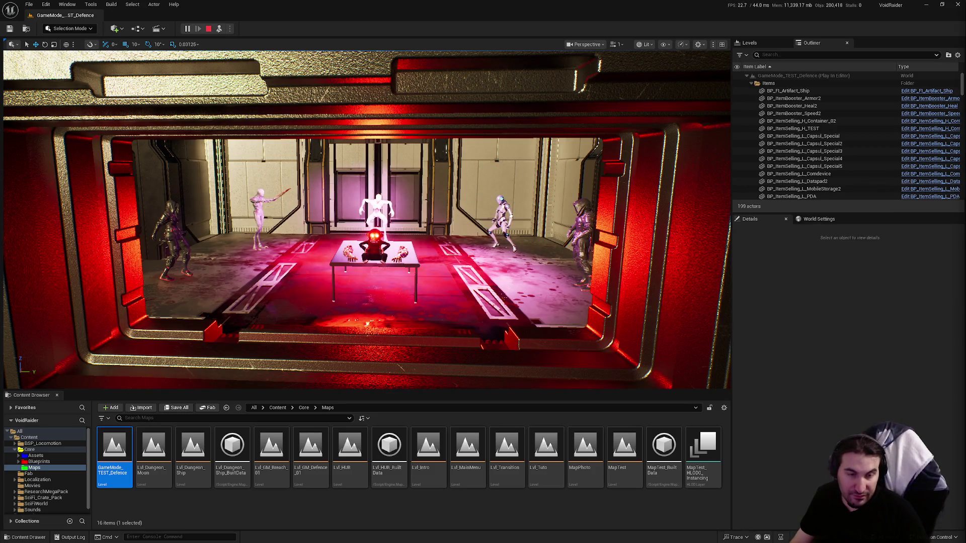
Step: Select the BP_Ship_Storage_WTF room actor in the viewport
right_click(293, 275)
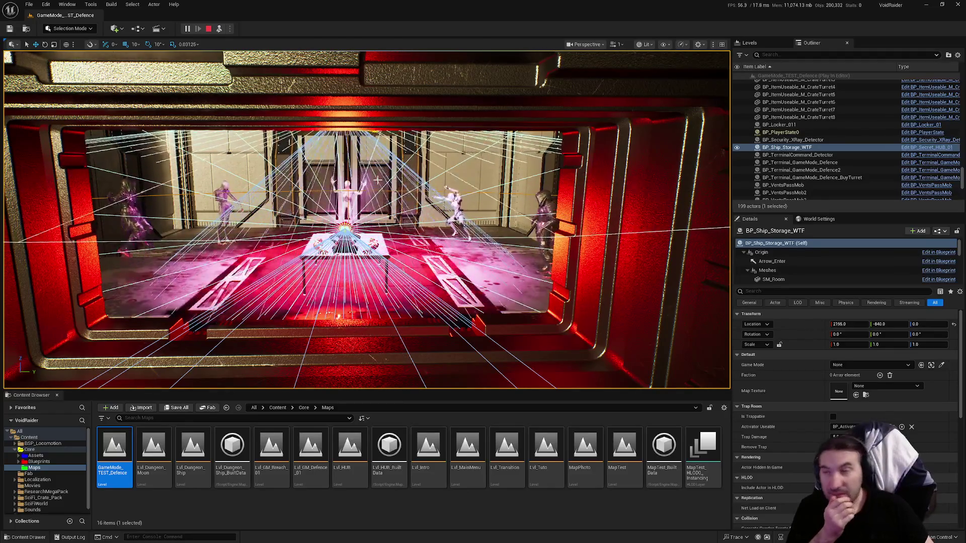
Step: Frame the camera on the room actor, then on the floor actor Cube5
key(f)
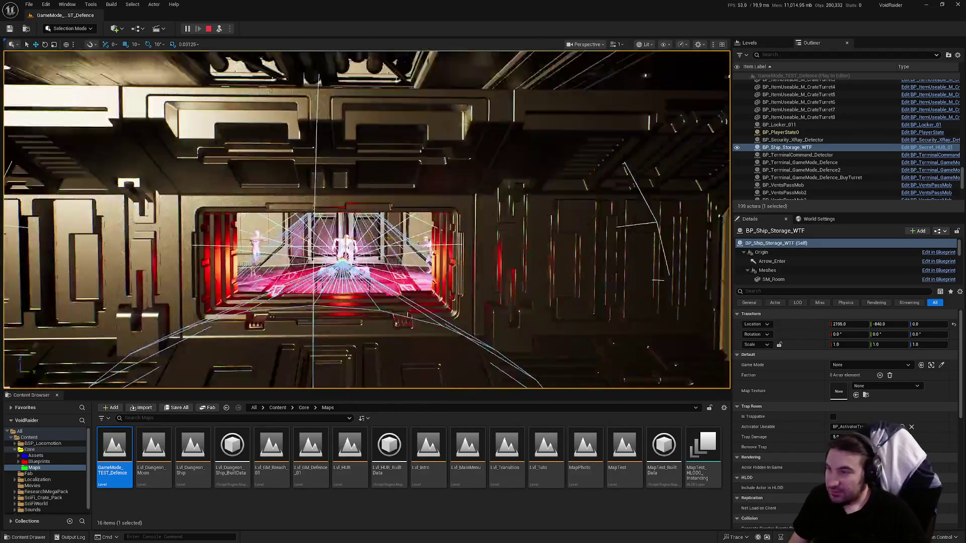
scroll(574, 363, up, 5)
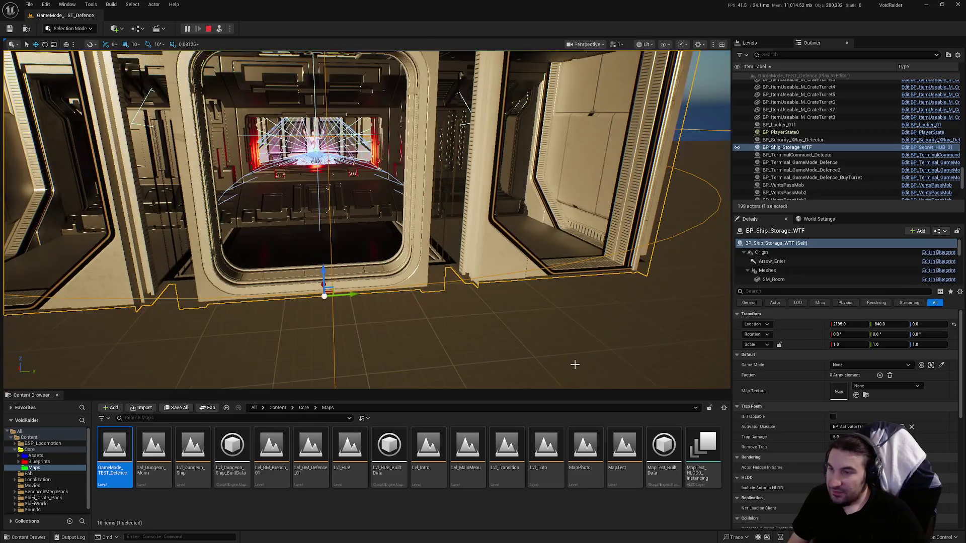
click(574, 363)
key(f)
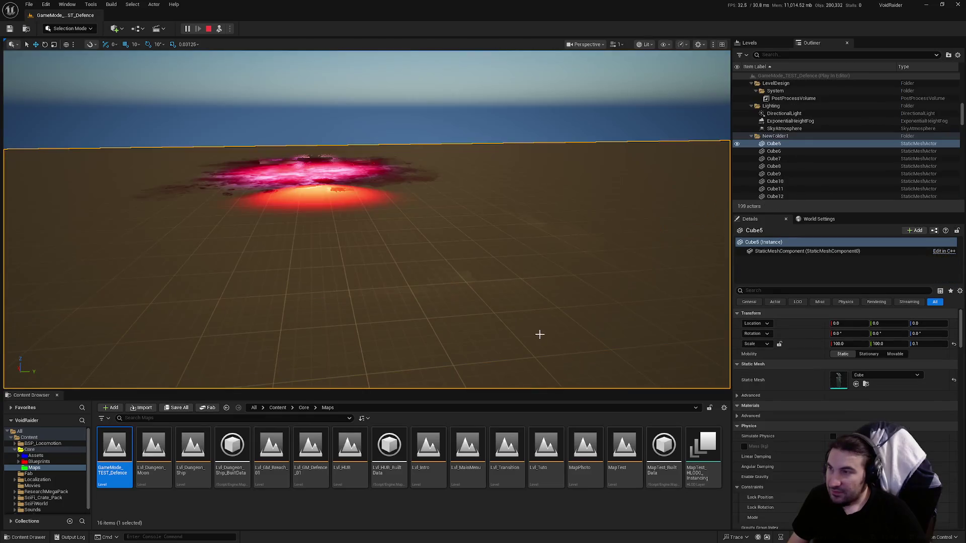
scroll(539, 334, up, 10)
scroll(589, 244, down, 10)
Step: Select the orange wall Cube10 and fly the camera toward the central doorway
click(544, 248)
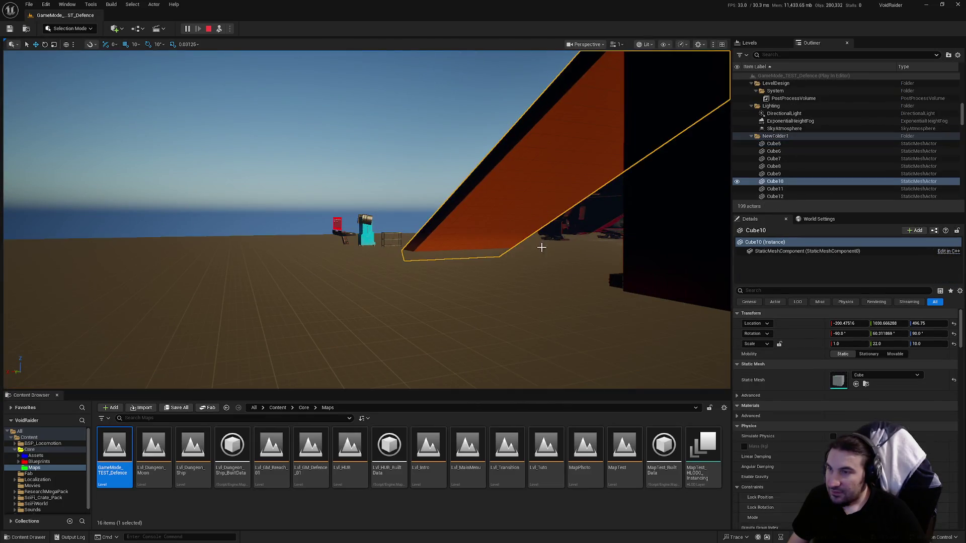
scroll(544, 248, up, 10)
scroll(366, 219, down, 5)
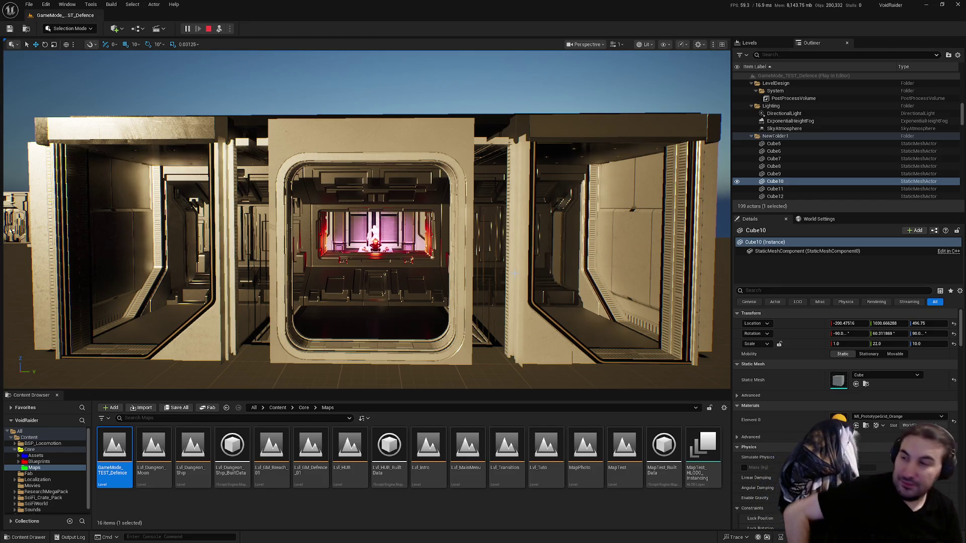
mouse_move(515, 273)
mouse_down()
mouse_move(356, 298)
mouse_move(332, 242)
mouse_up()
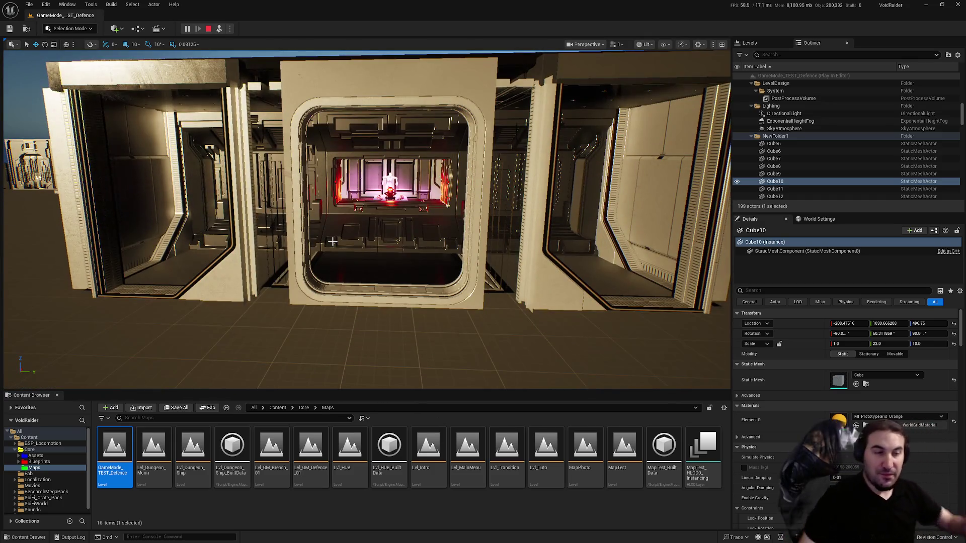
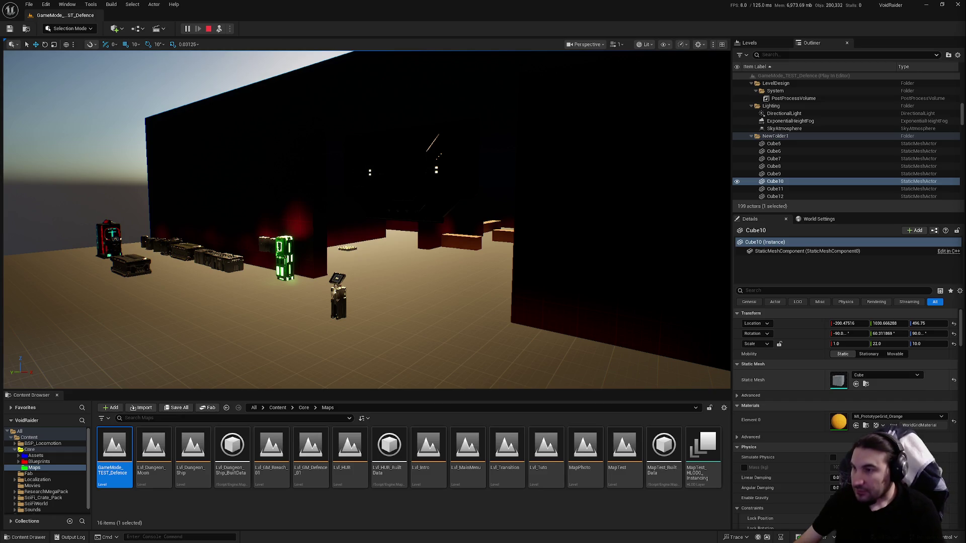
Step: Walk the player toward the wave/credits HUD wall, then detach to a free camera
click(332, 348)
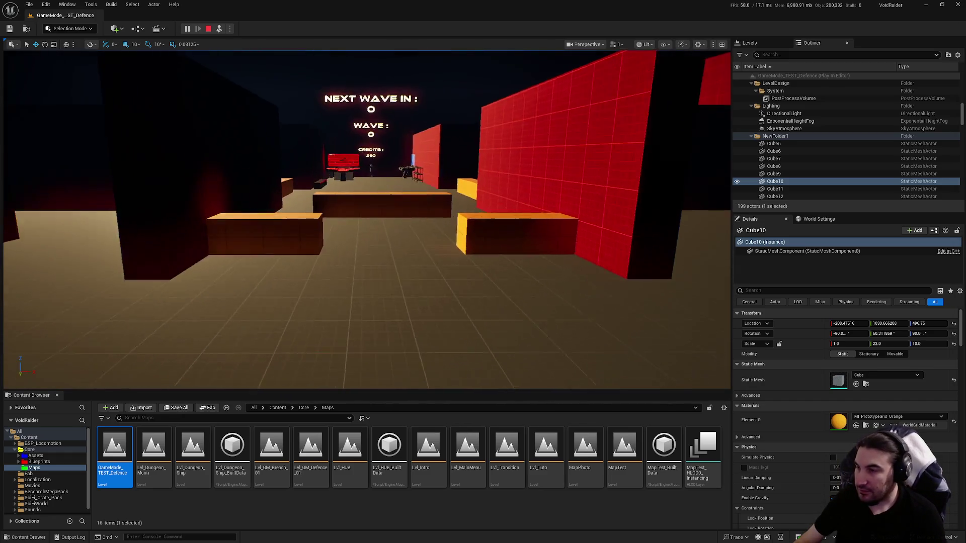
key(w)
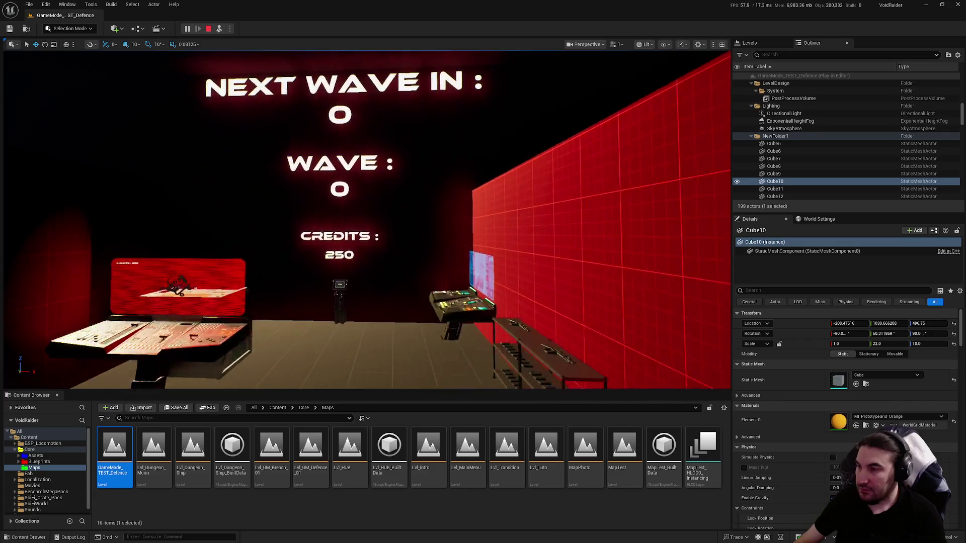
key(Tab)
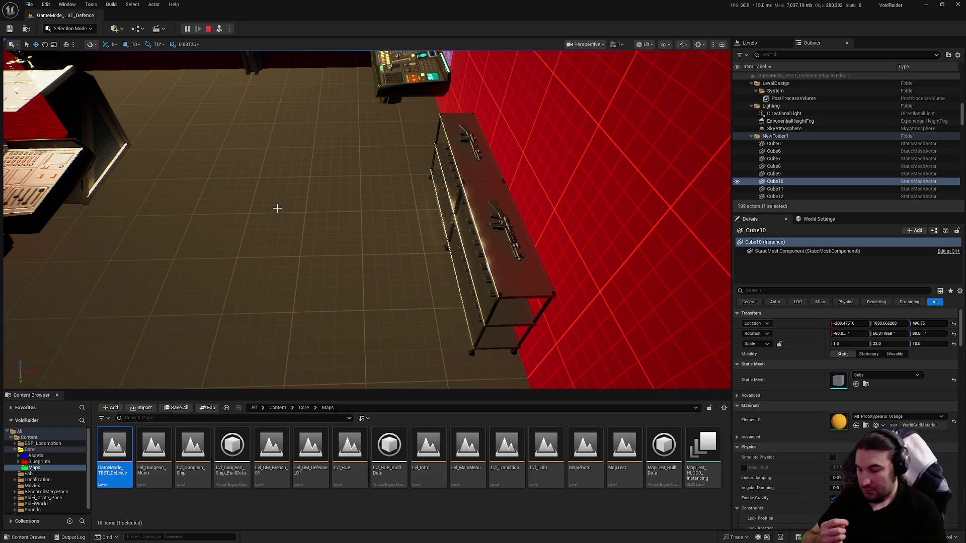
click(220, 181)
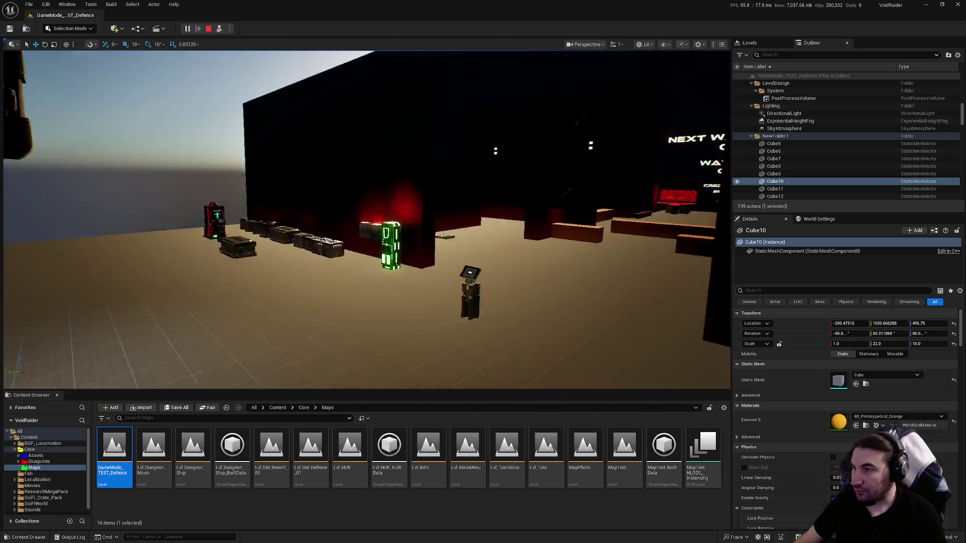
Step: Walk the player toward the dark wall, then stop the Play-in-Editor session
key(w)
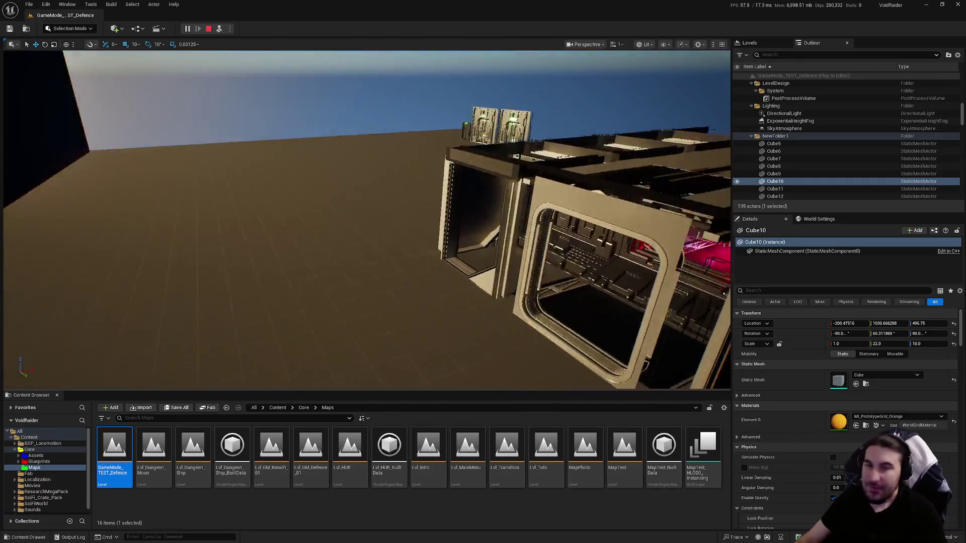
key(Escape)
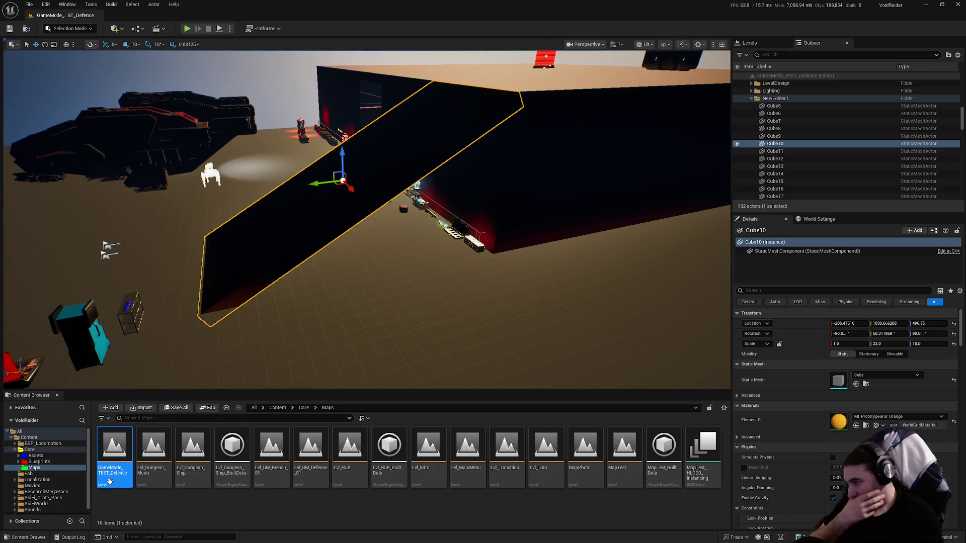
Step: Open Sounds > WAV and preview the Abstract_Pop_04, Book_Handle_1-5 and Bag_Handle_1-5 sounds
scroll(38, 477, down, 1)
click(32, 505)
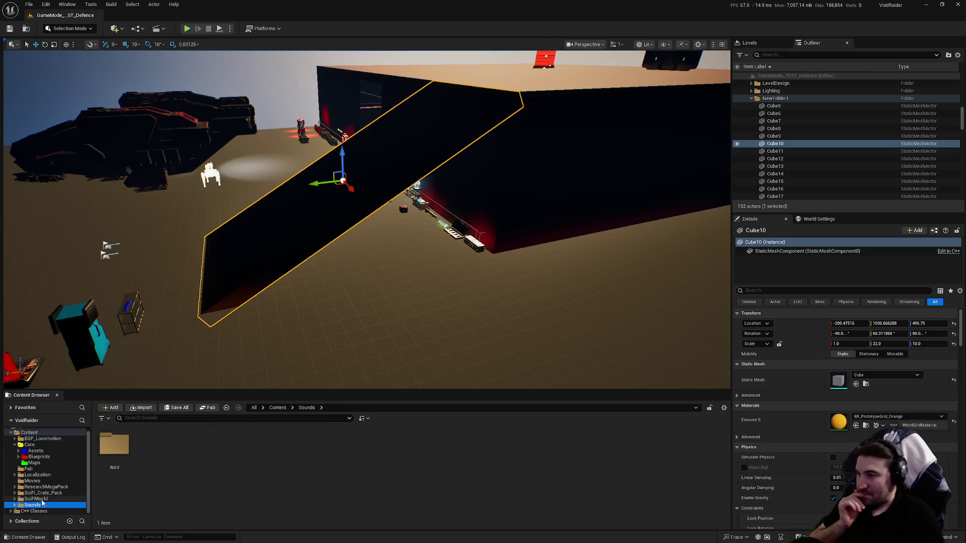
double_click(115, 446)
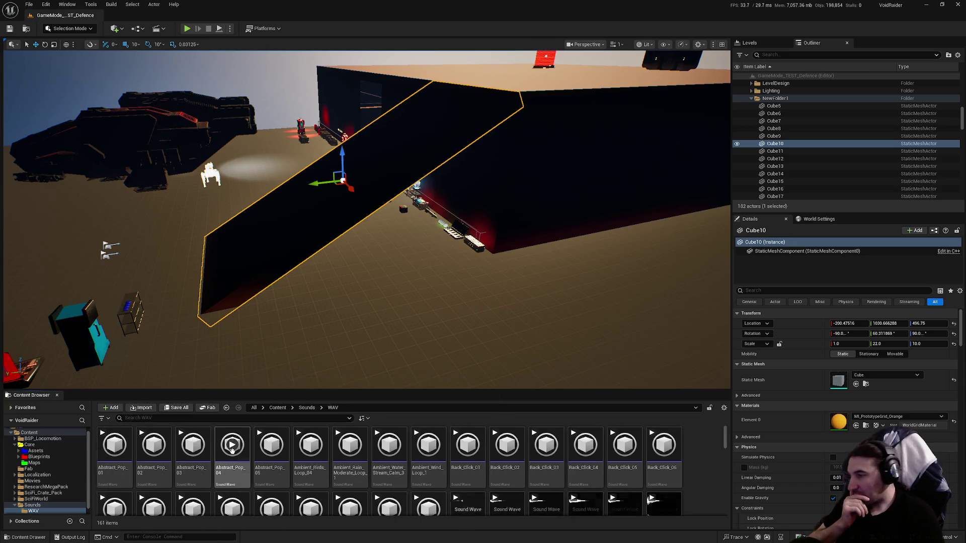
click(231, 448)
scroll(231, 447, down, 2)
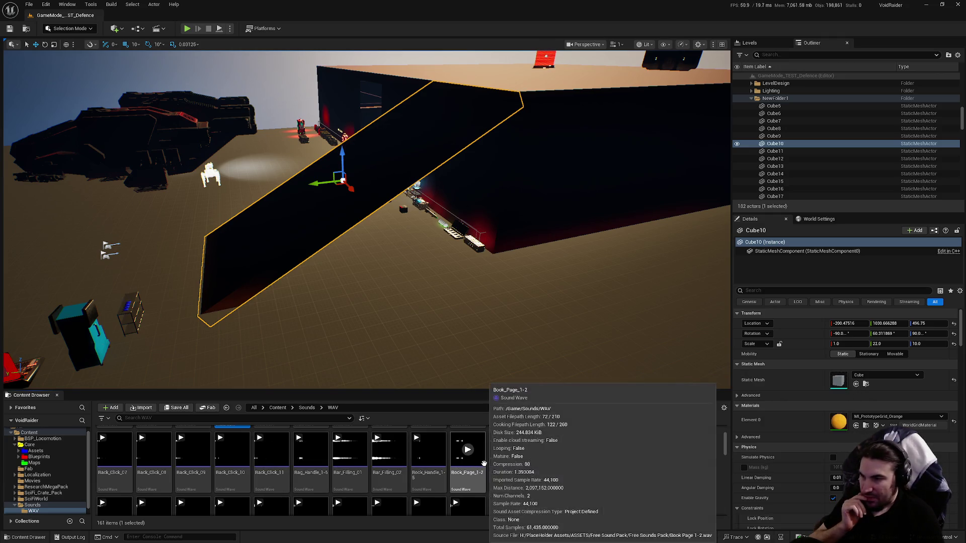
click(429, 452)
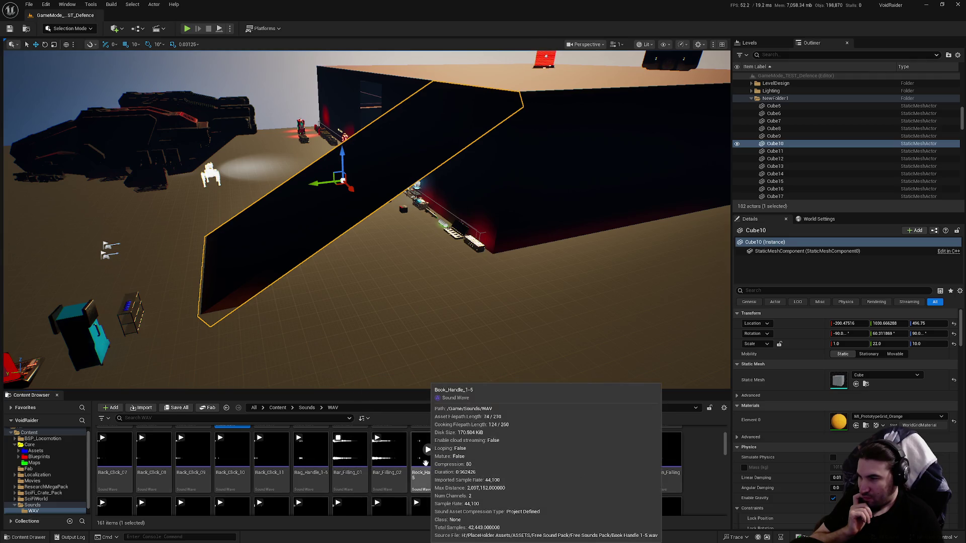
click(311, 450)
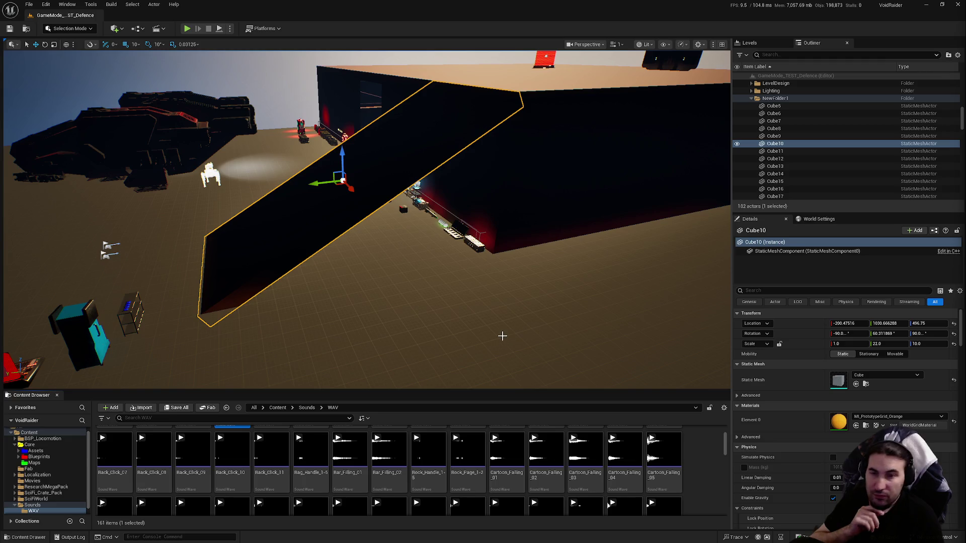
Step: Clear the sound selection, browse the remaining WAV sounds, then show the ResearchMegaPack subfolders
scroll(466, 476, down, 1)
scroll(689, 488, down, 3)
click(686, 460)
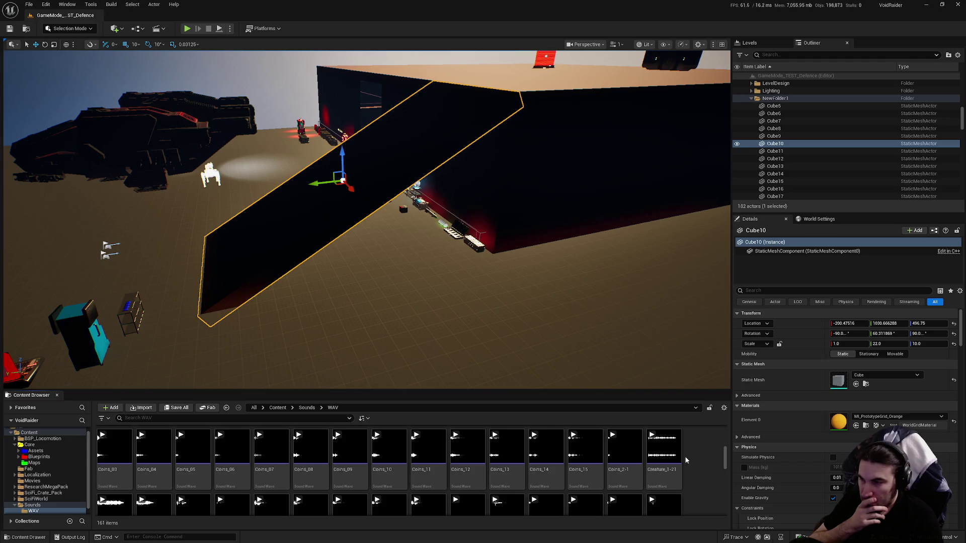
mouse_move(660, 449)
scroll(656, 446, down, 2)
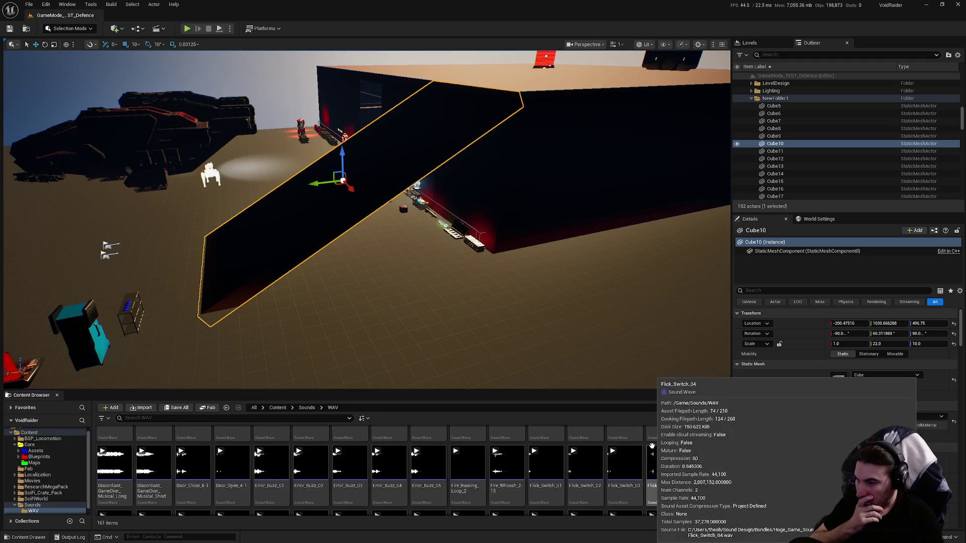
mouse_move(628, 433)
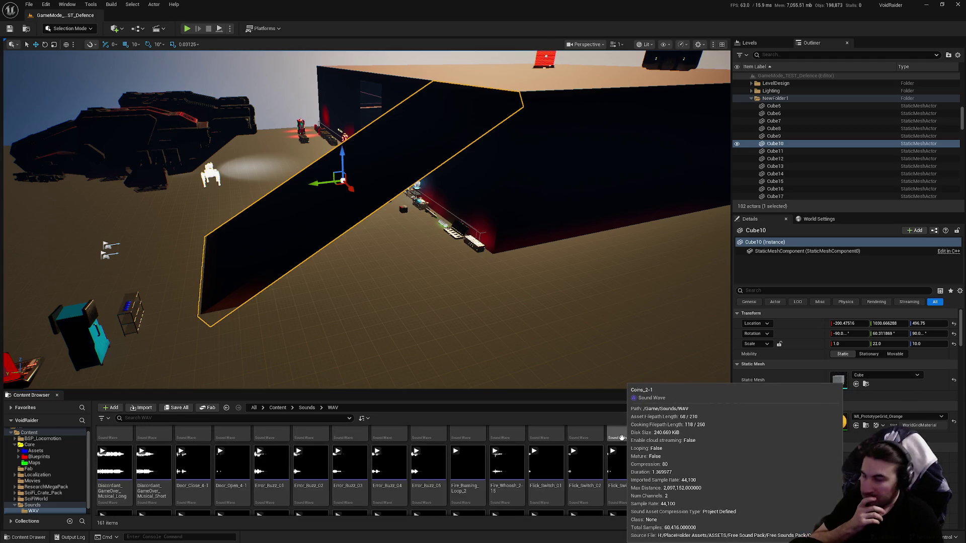
scroll(584, 453, down, 1)
mouse_move(370, 436)
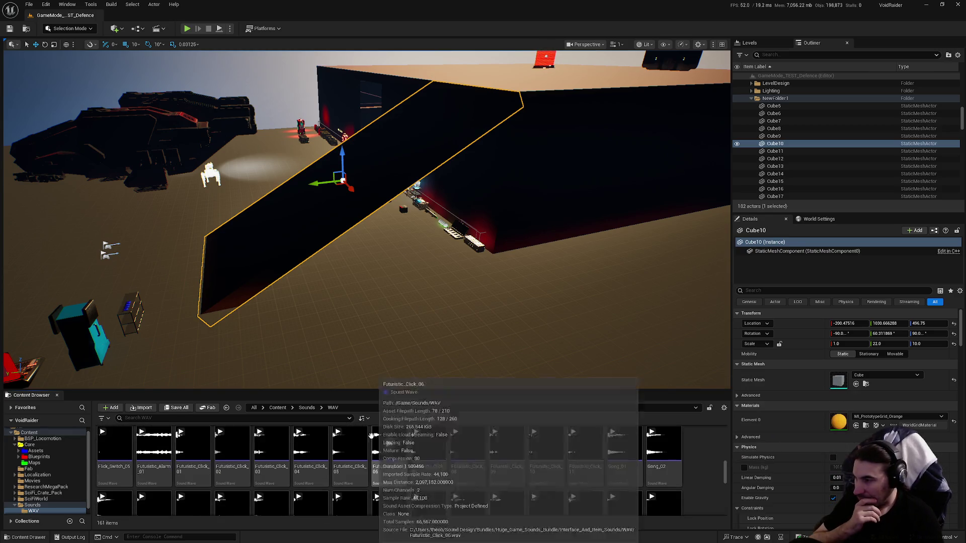
scroll(371, 436, down, 3)
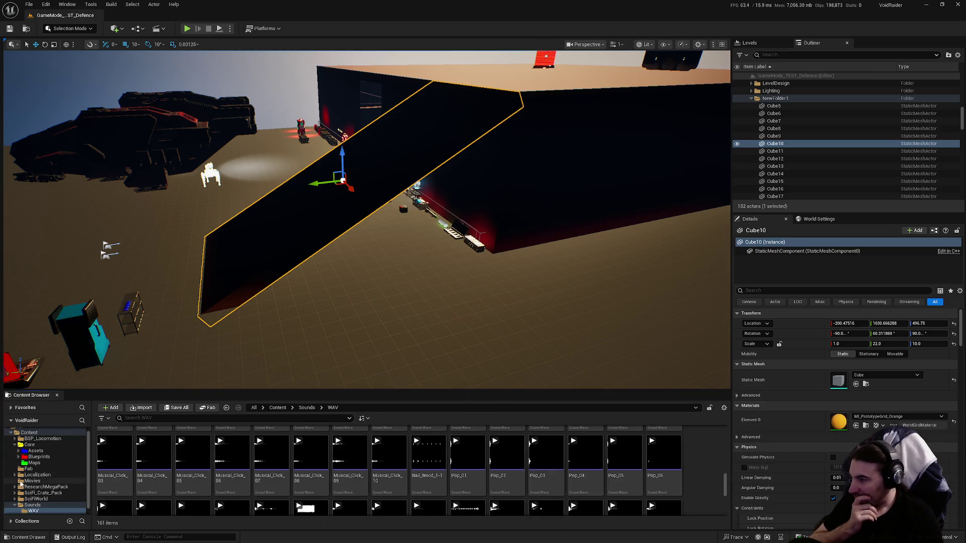
click(14, 506)
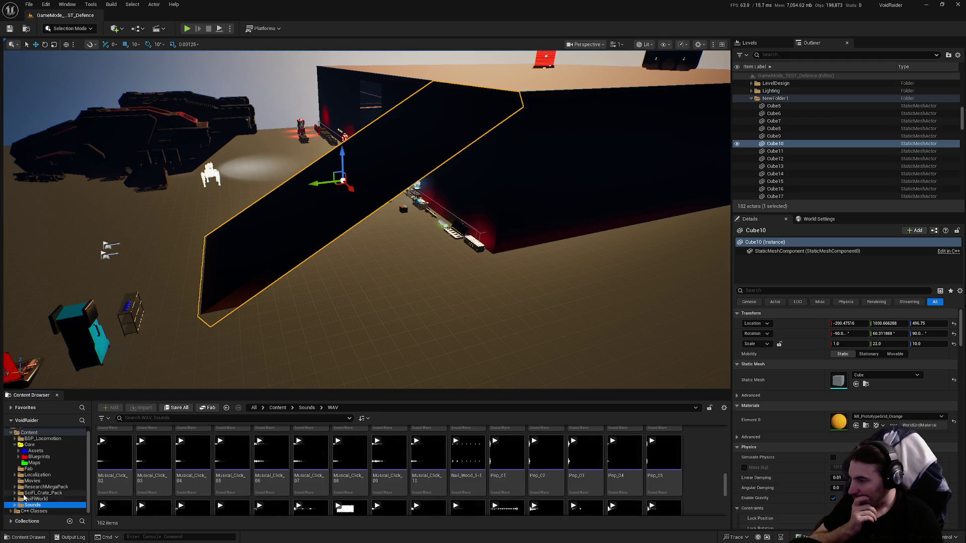
click(35, 487)
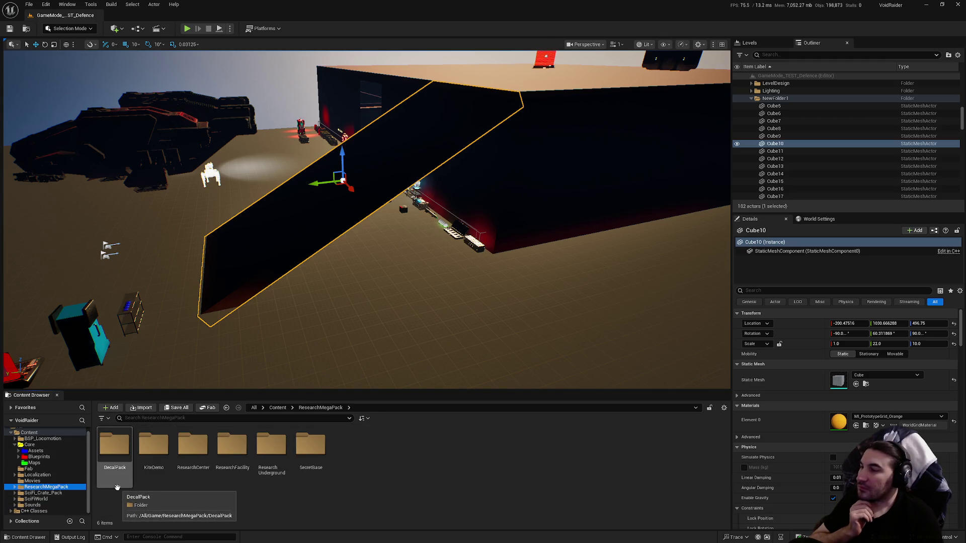
Step: Browse DecalPack and its Meshes folder, collapse the folder tree, and open Fab
double_click(118, 486)
double_click(182, 464)
key(alt+Left)
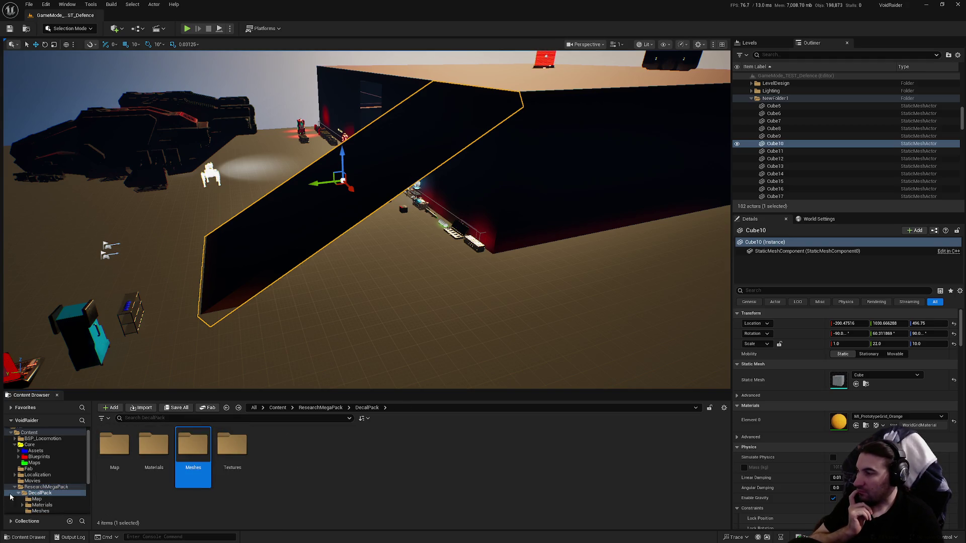
click(16, 493)
click(14, 488)
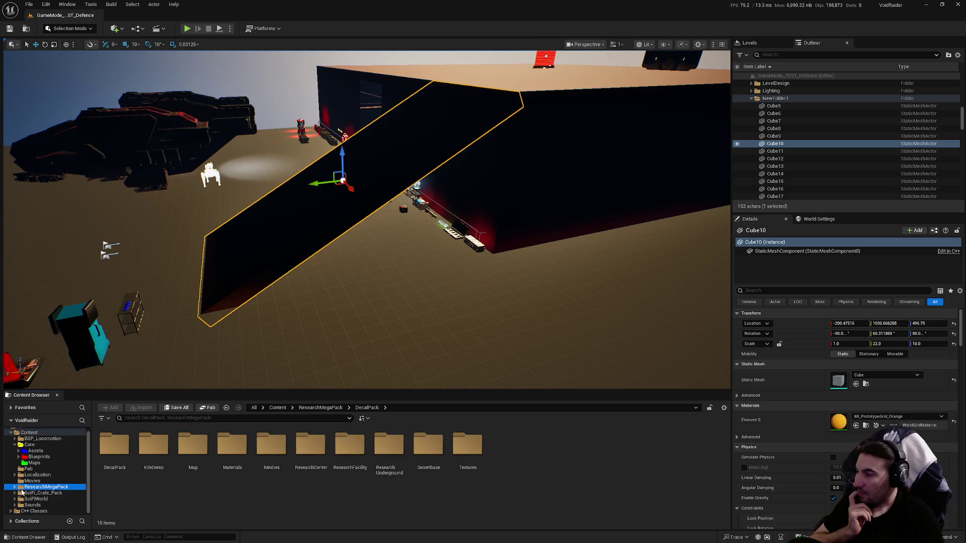
click(207, 408)
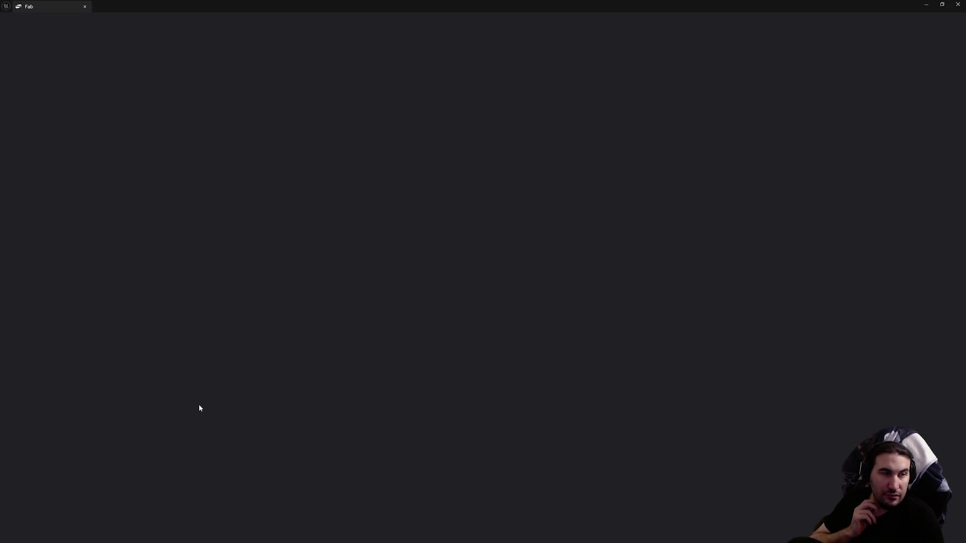
Step: Scroll down the Fab product grid until the Pro HUD V2 and The Lost Metropolis tiles appear
right_click(186, 383)
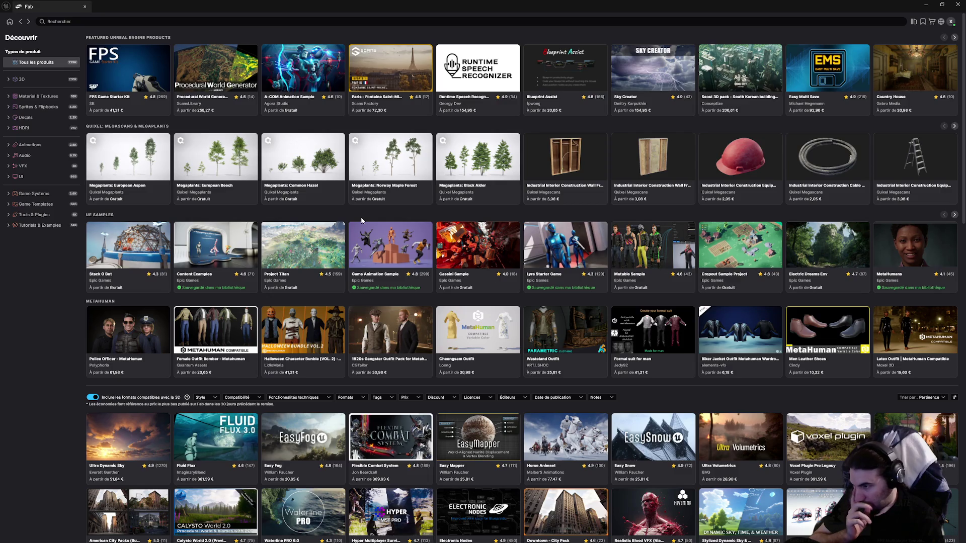
scroll(362, 220, down, 3)
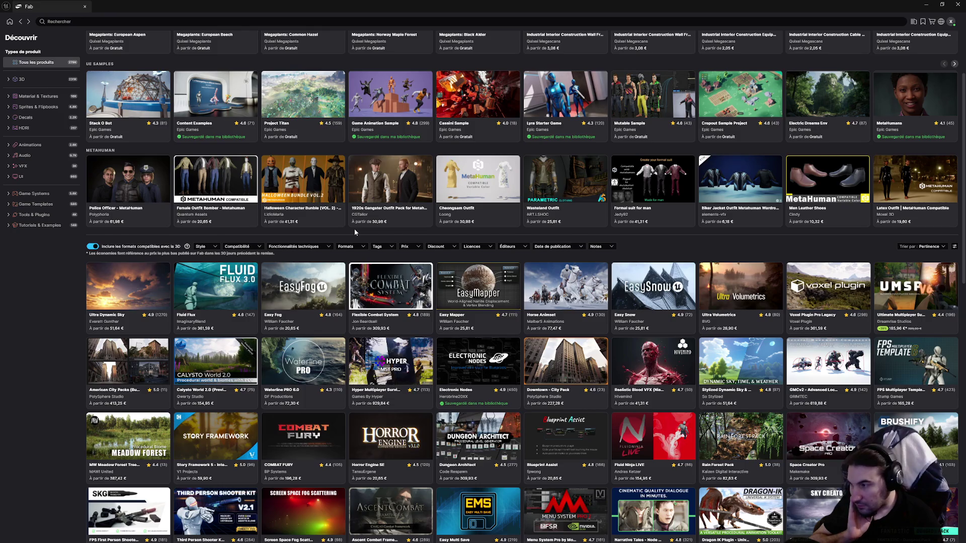
scroll(354, 229, down, 1)
scroll(342, 252, down, 3)
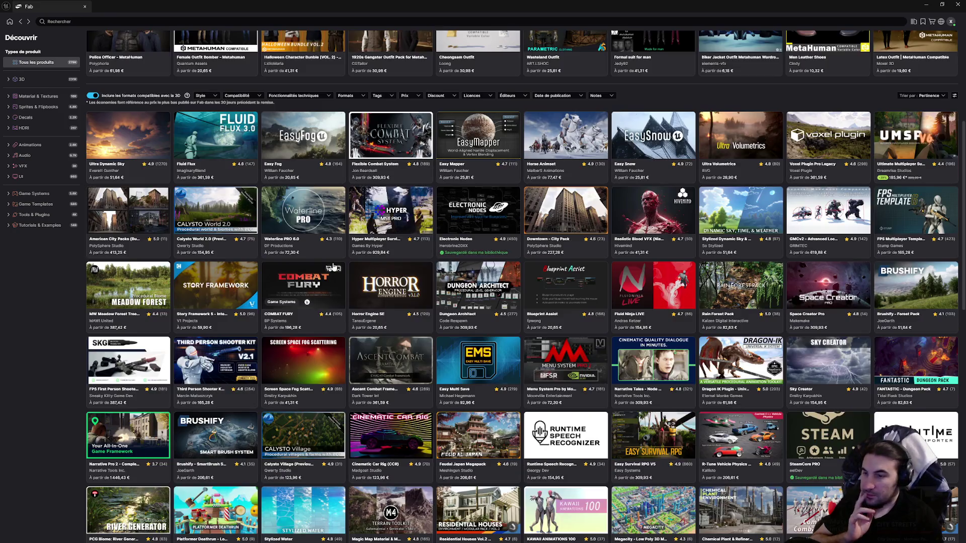
scroll(333, 267, down, 3)
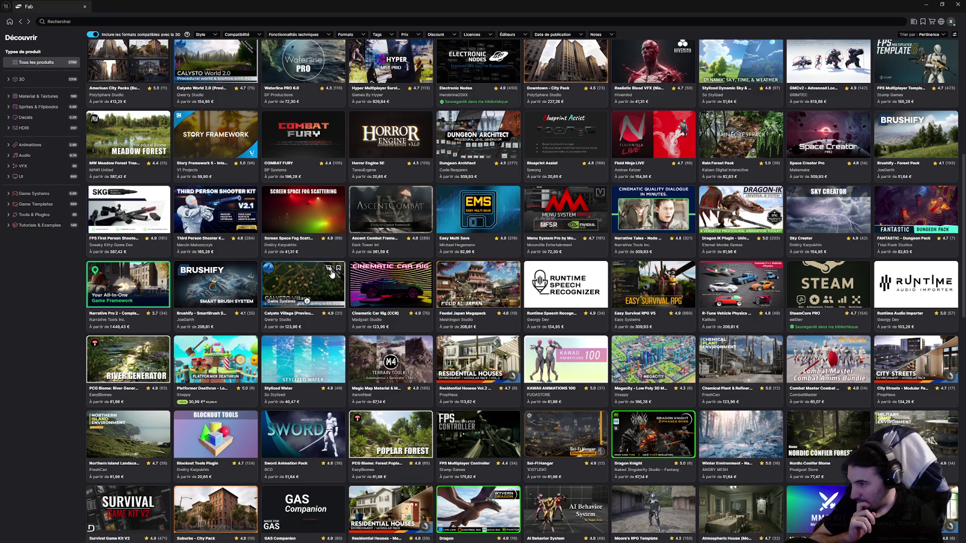
scroll(332, 274, down, 3)
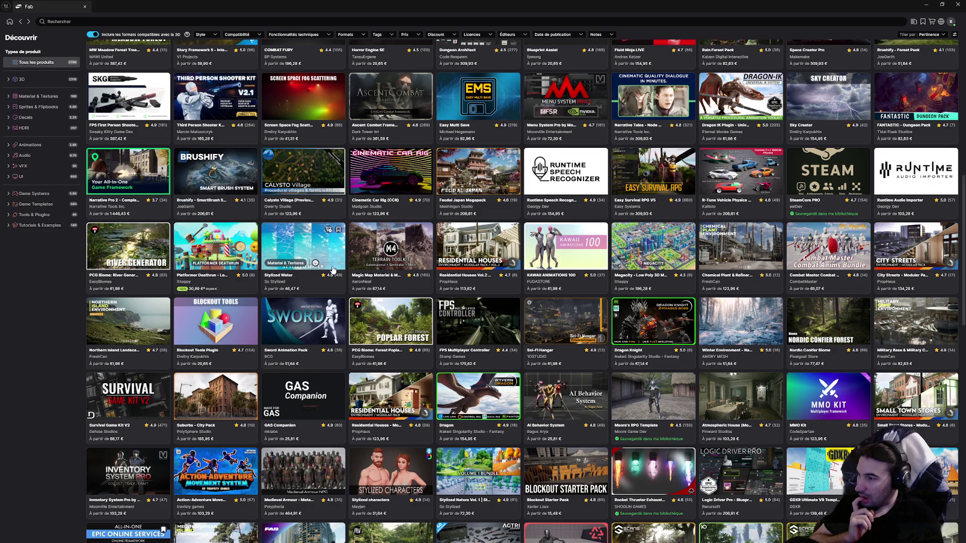
scroll(332, 271, down, 5)
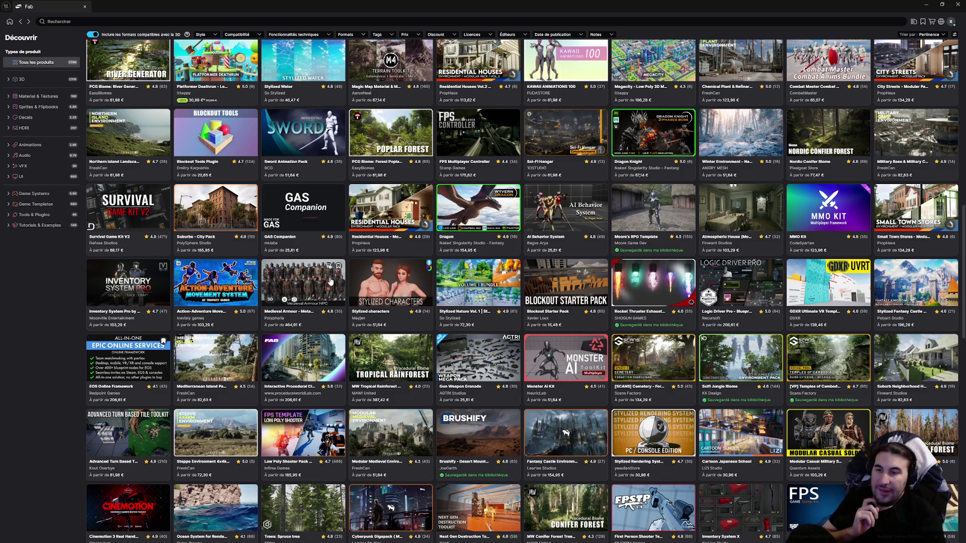
scroll(330, 282, down, 1)
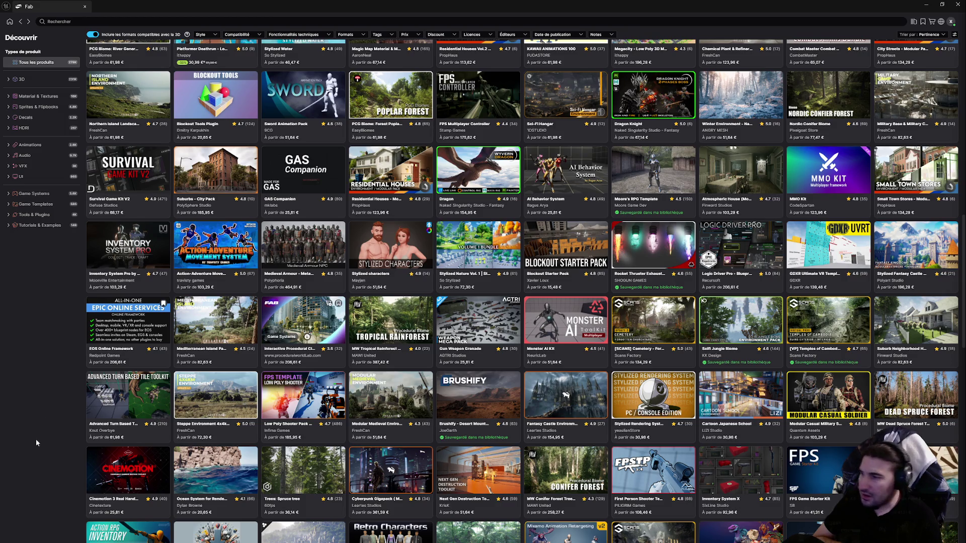
scroll(281, 320, down, 10)
scroll(281, 320, down, 3)
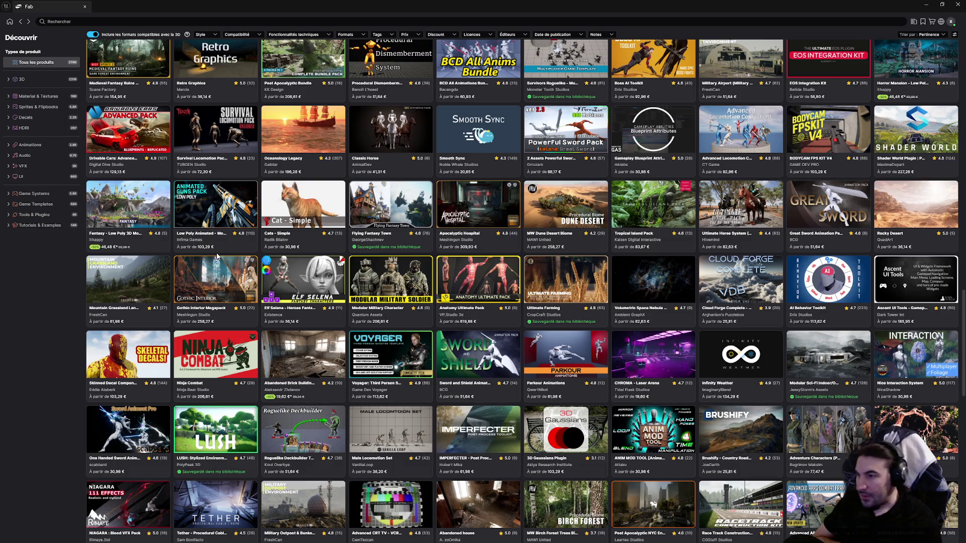
scroll(205, 262, down, 3)
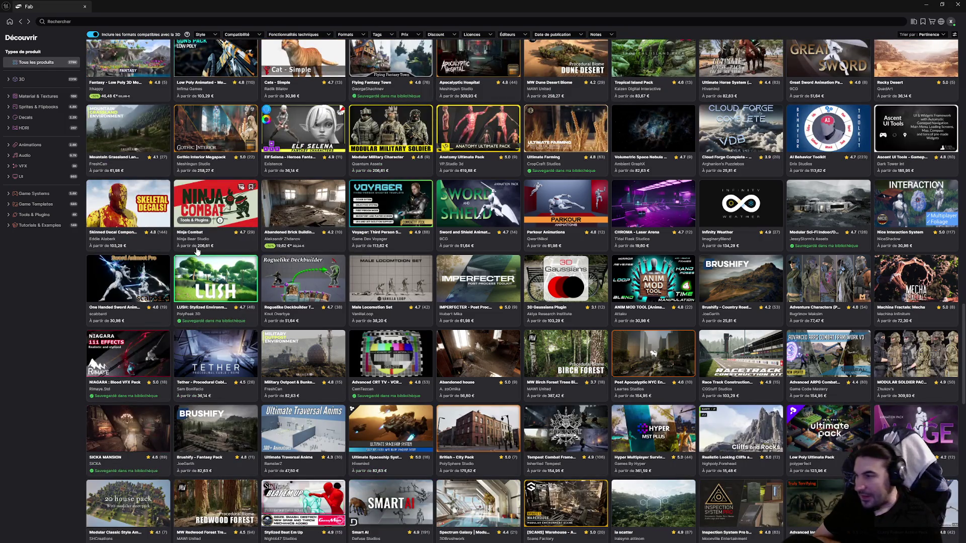
scroll(197, 251, down, 3)
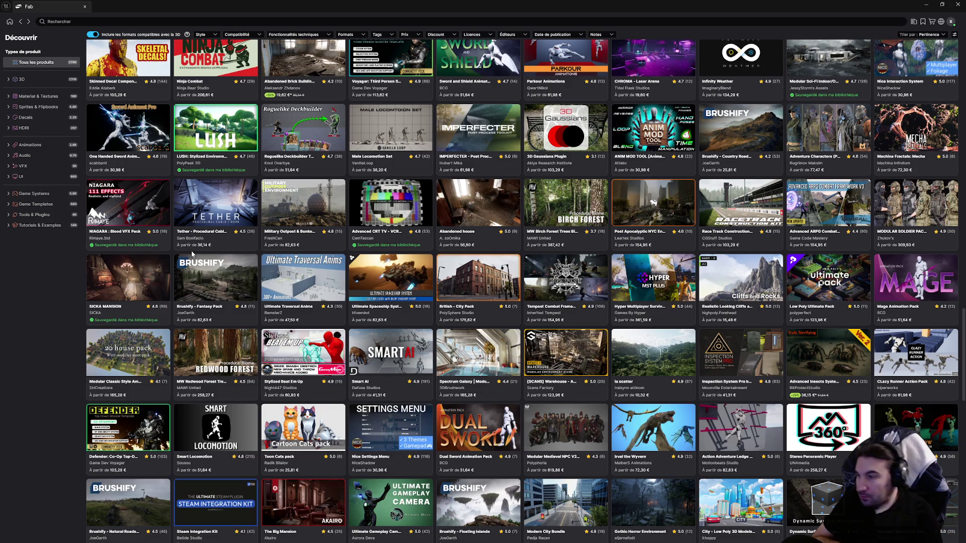
scroll(192, 339, down, 5)
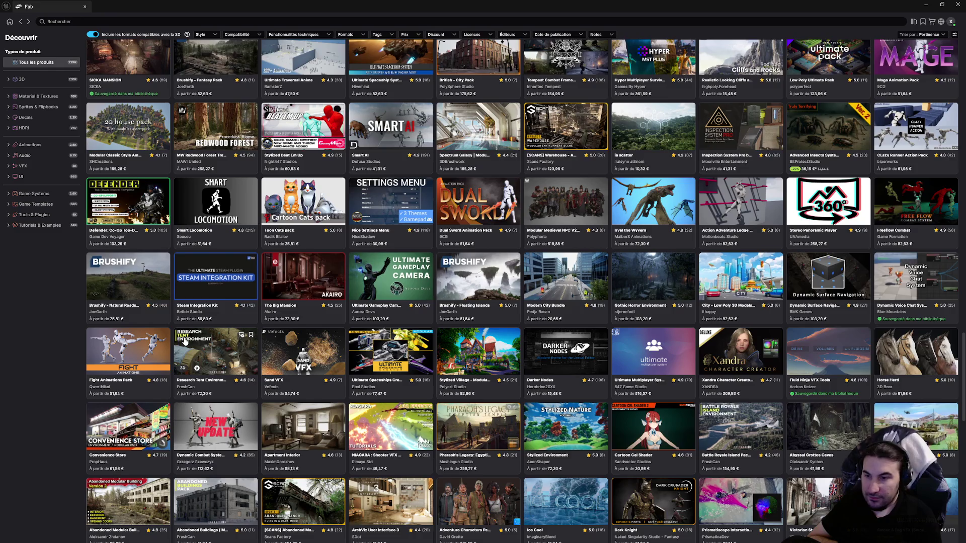
scroll(184, 342, down, 1)
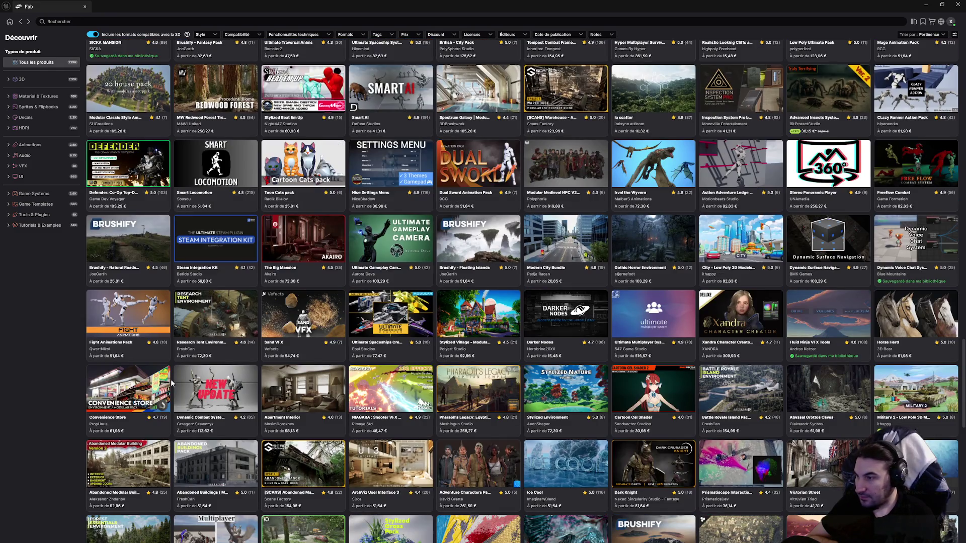
scroll(170, 379, down, 2)
scroll(158, 420, down, 2)
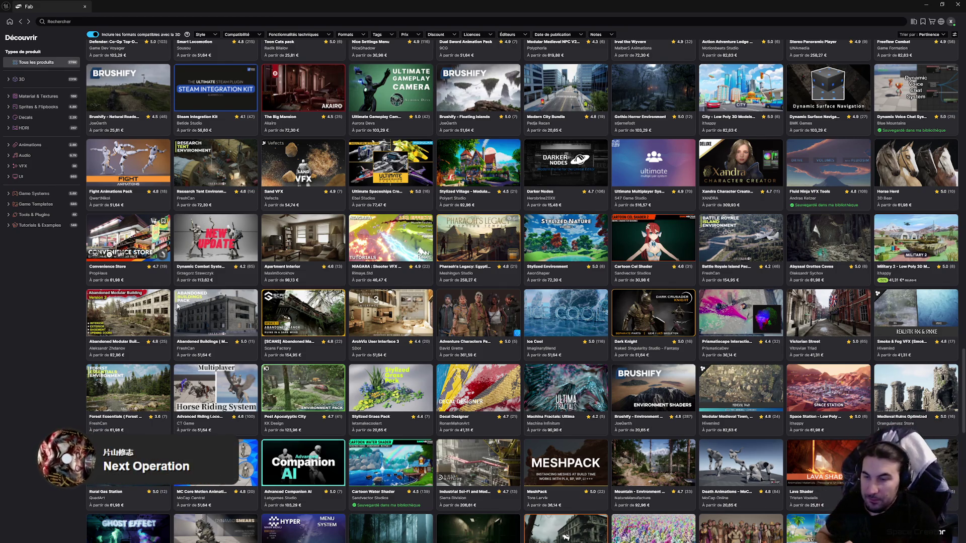
scroll(229, 367, down, 5)
scroll(229, 367, down, 2)
scroll(230, 366, down, 1)
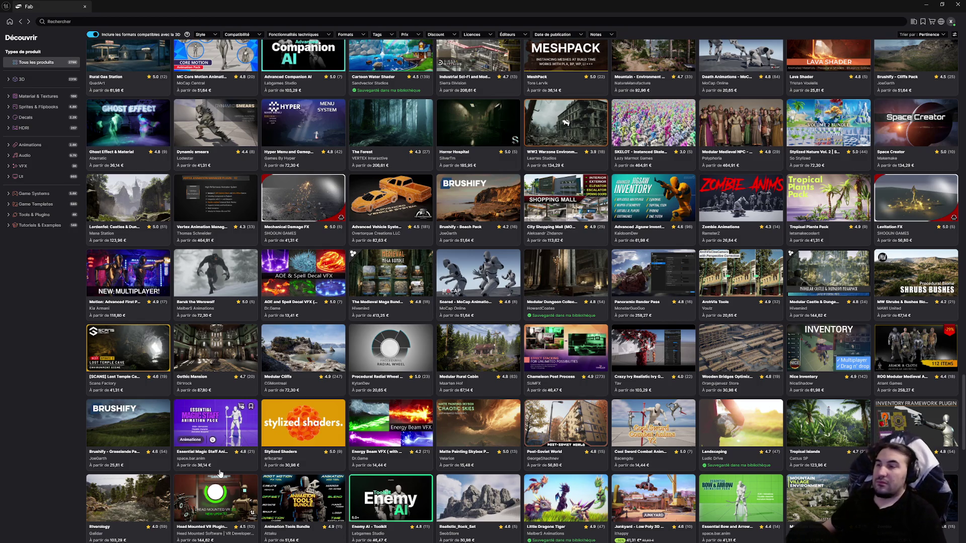
scroll(300, 375, down, 4)
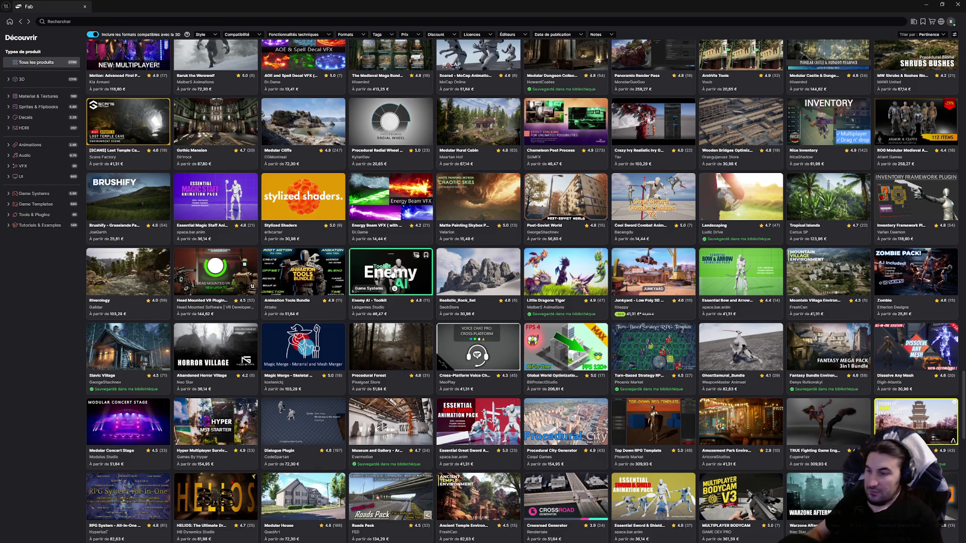
scroll(393, 277, down, 5)
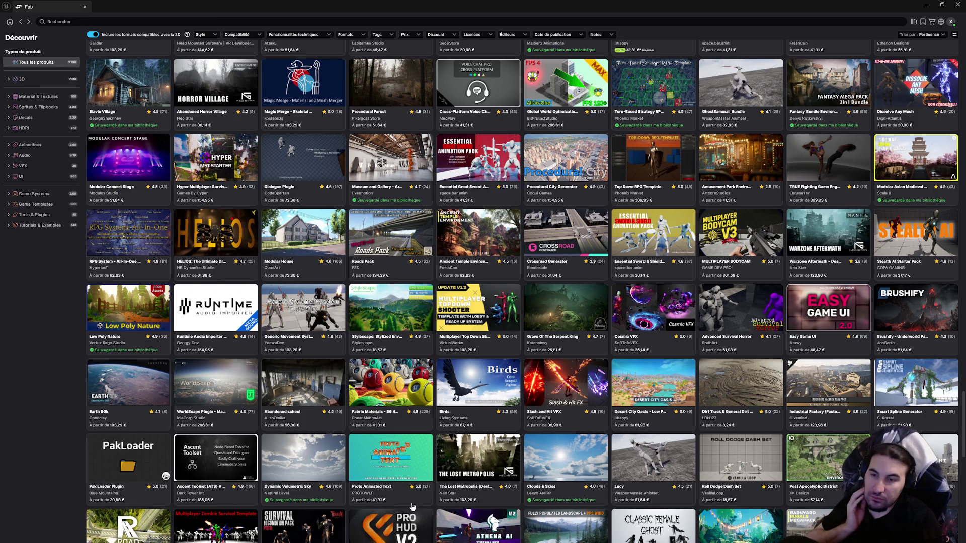
scroll(412, 510, down, 2)
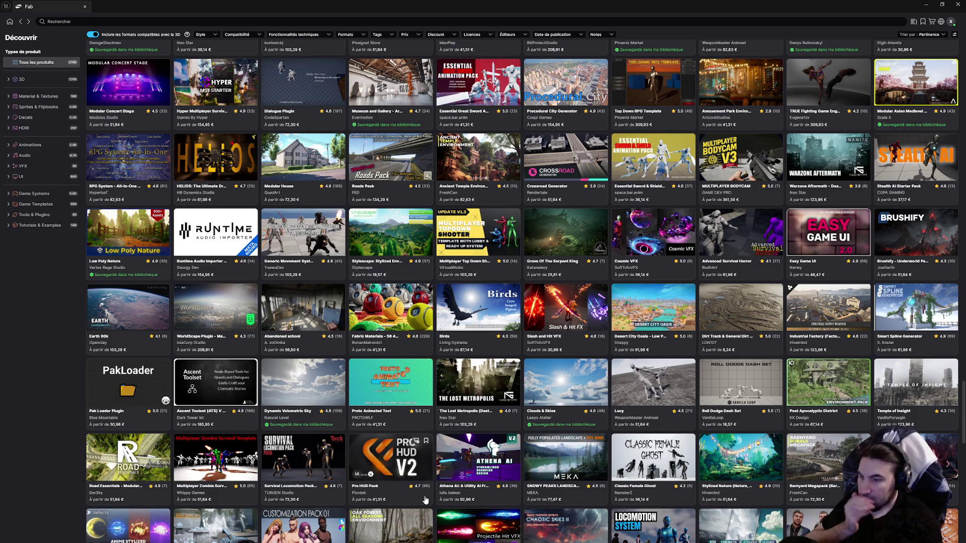
Step: Open The Lost Metropolis page and view its gallery screenshots, including the bridge and highway scenes
click(473, 379)
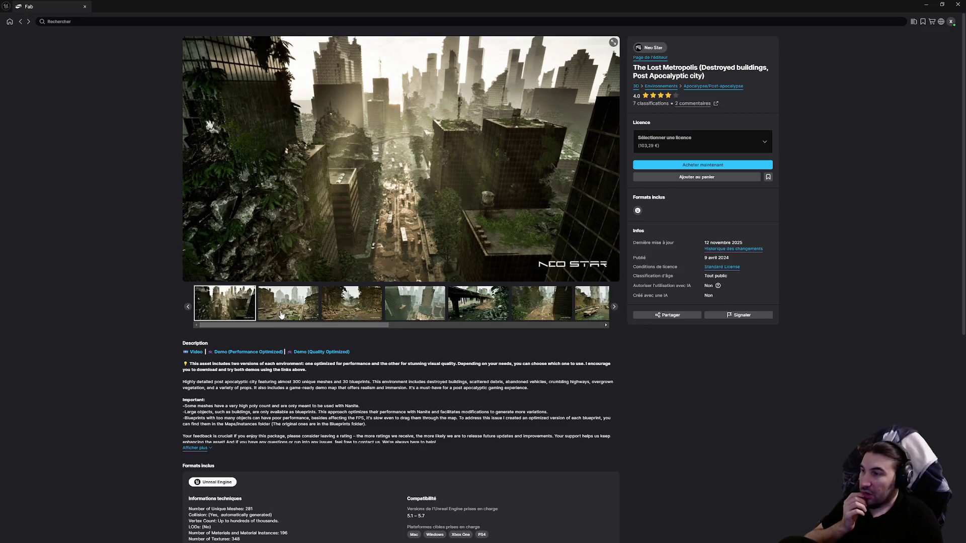
click(284, 313)
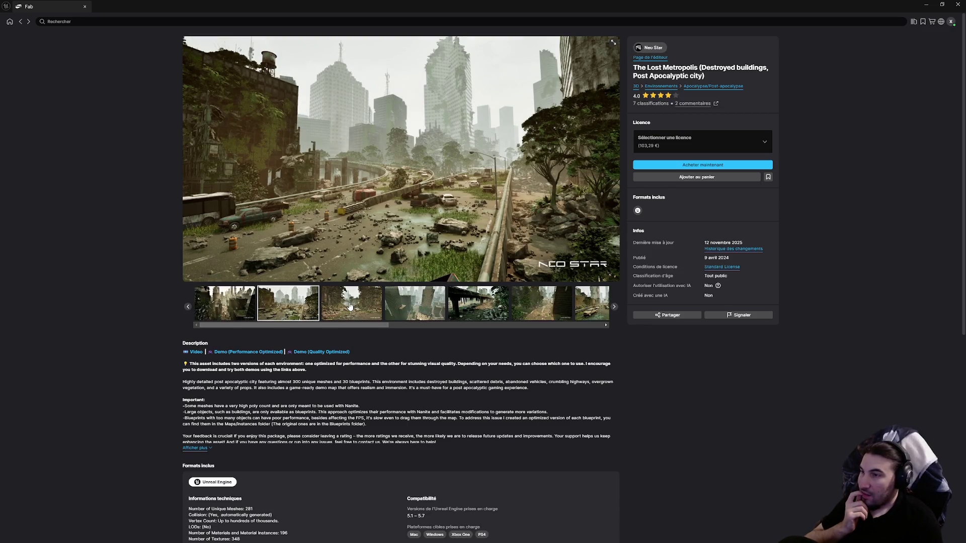
click(348, 307)
click(427, 305)
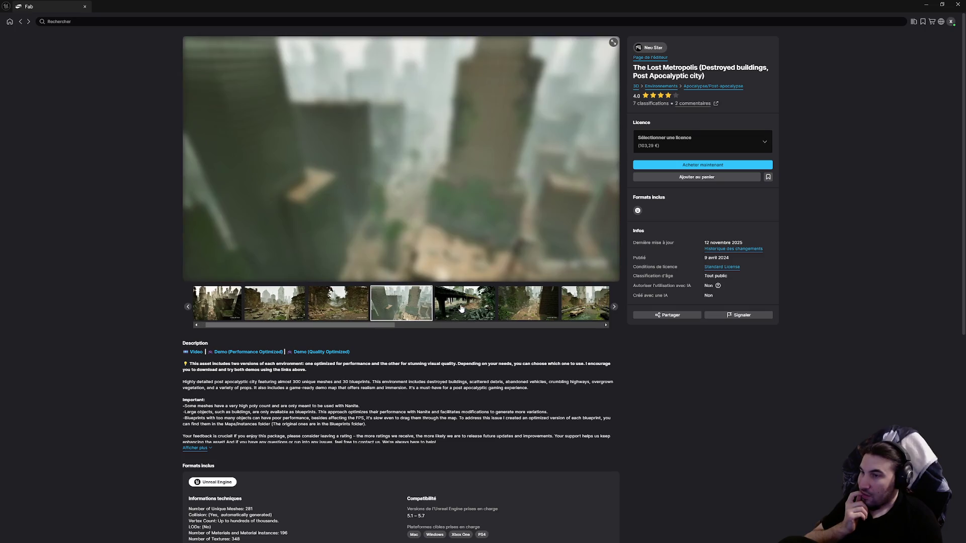
click(476, 313)
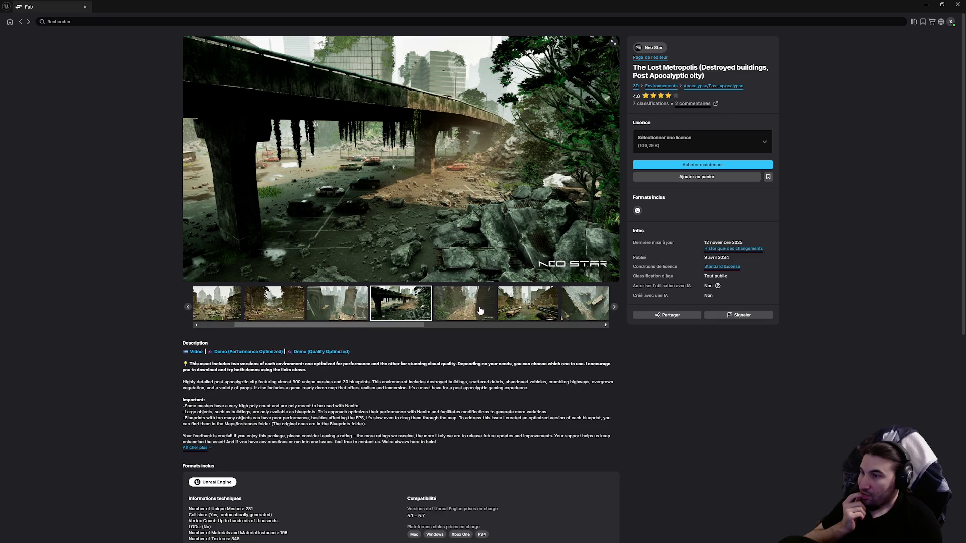
click(477, 311)
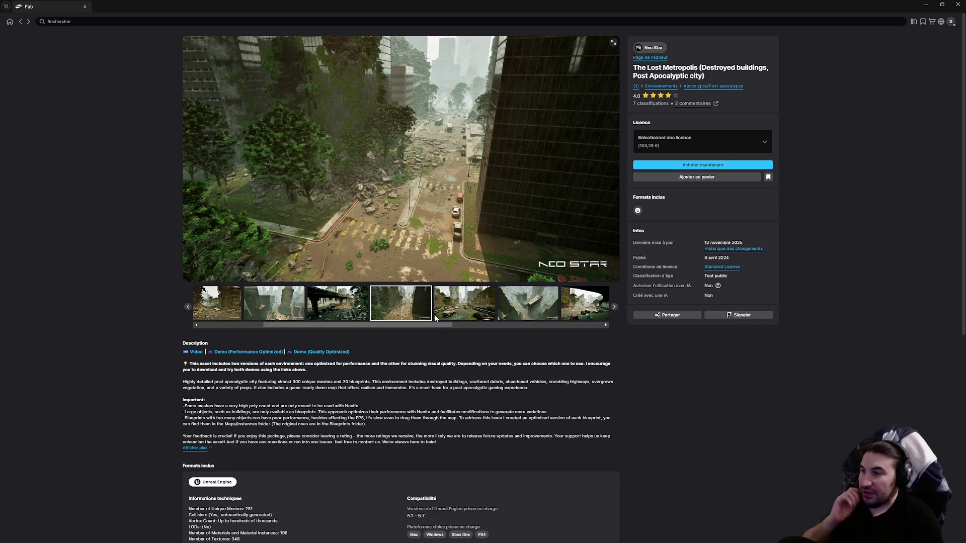
click(455, 309)
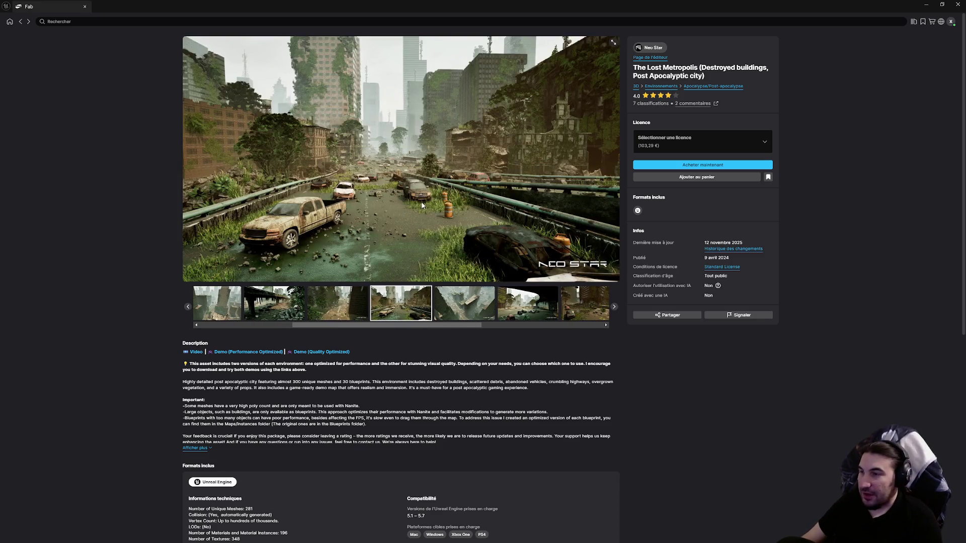
right_click(316, 161)
click(334, 163)
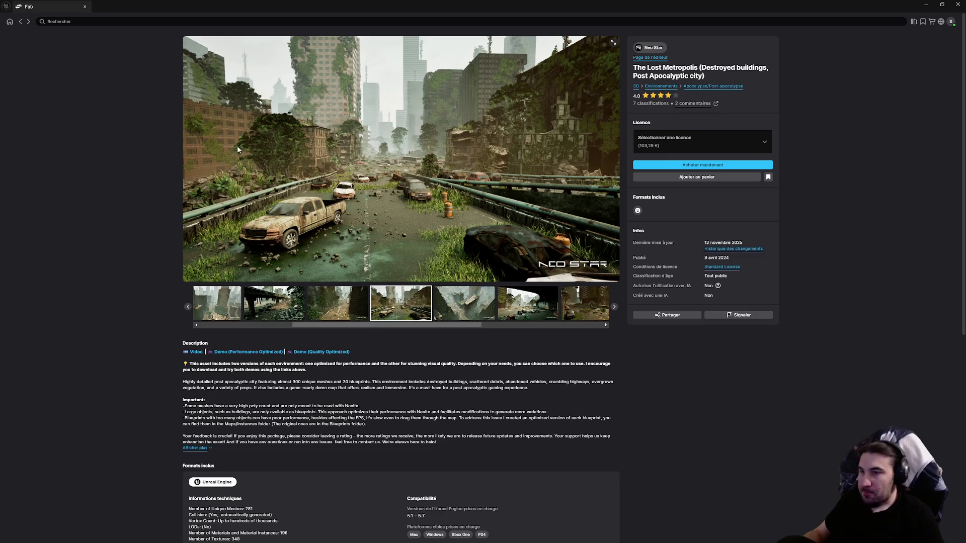
Step: Return to the Découvrir listing and open the Pro HUD Pack product page
click(21, 23)
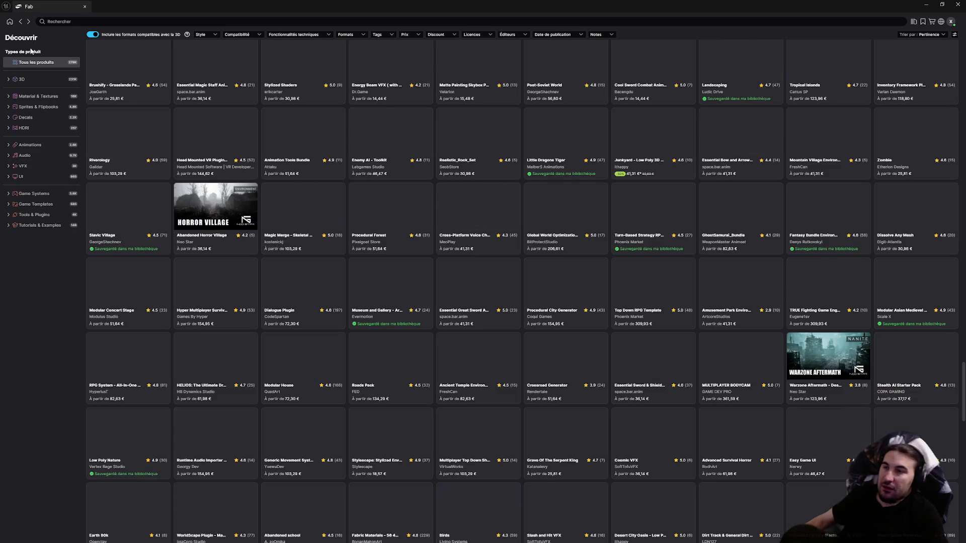
scroll(122, 191, down, 3)
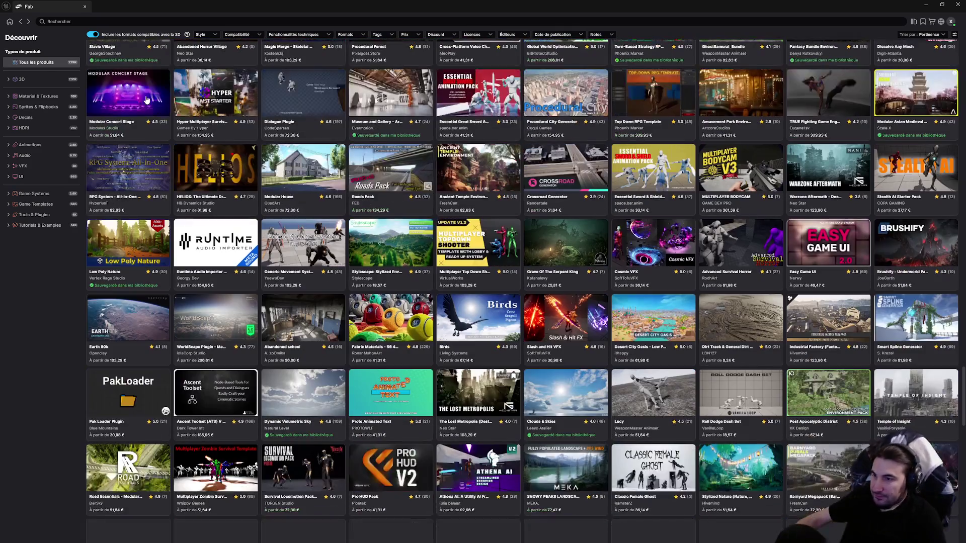
scroll(122, 191, down, 2)
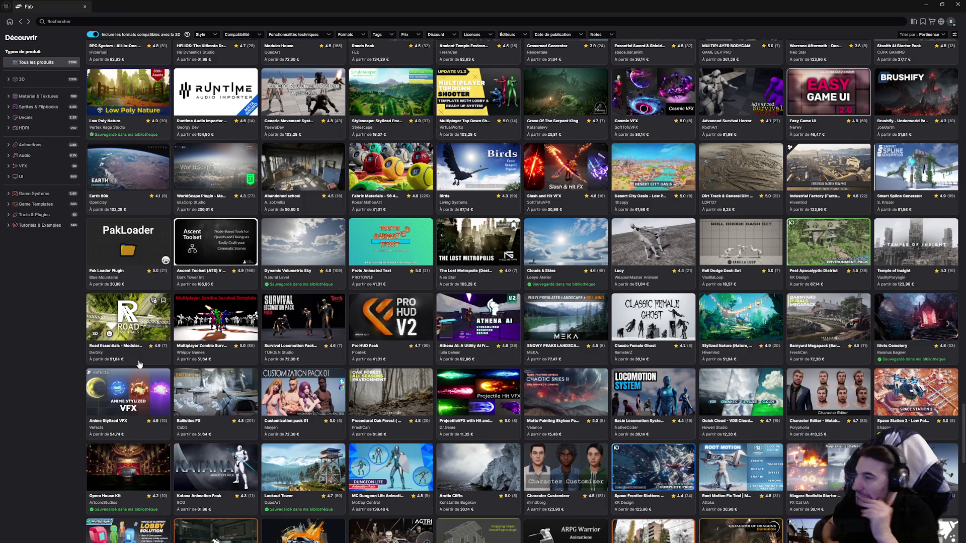
click(370, 318)
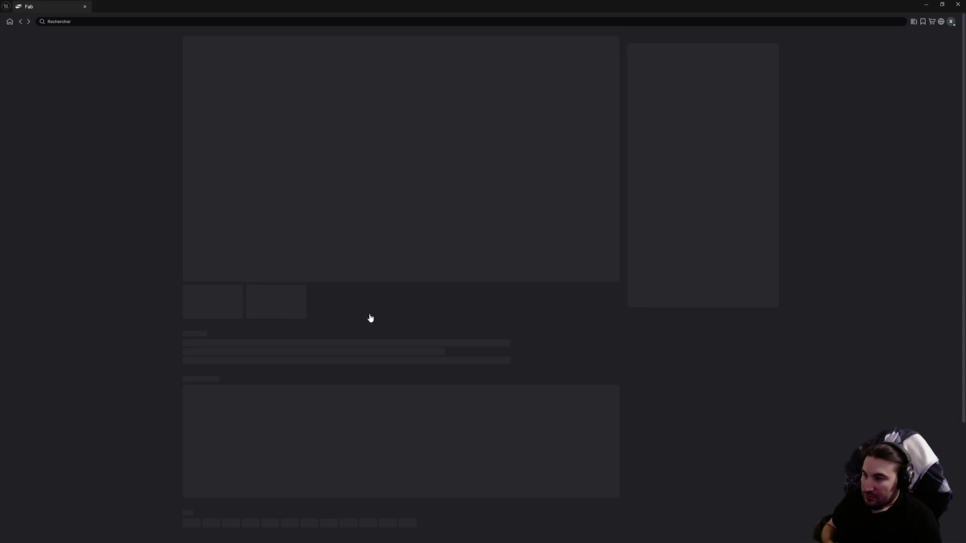
Step: View the World Marker, Crosshairs and Mission, Update, Option, Pickup and Progress notification screenshots
click(286, 313)
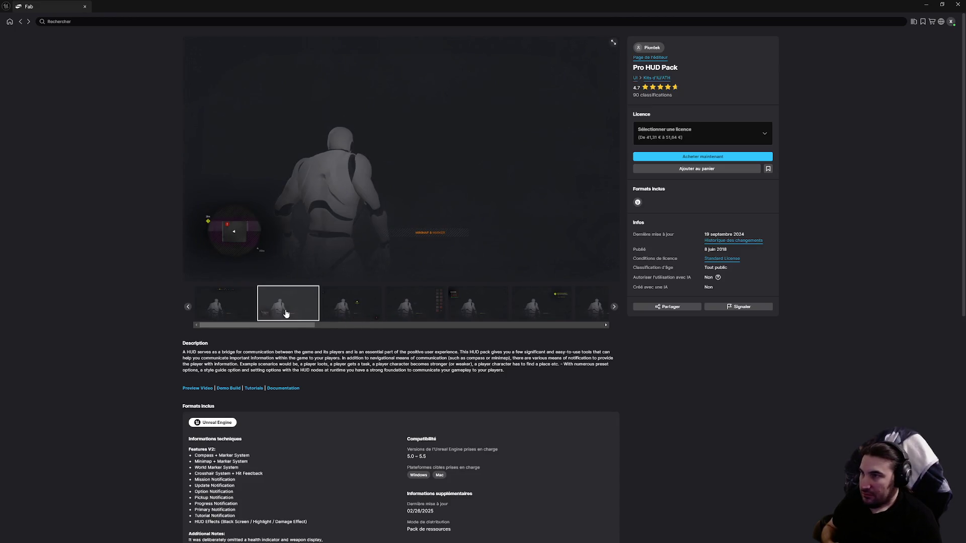
click(350, 313)
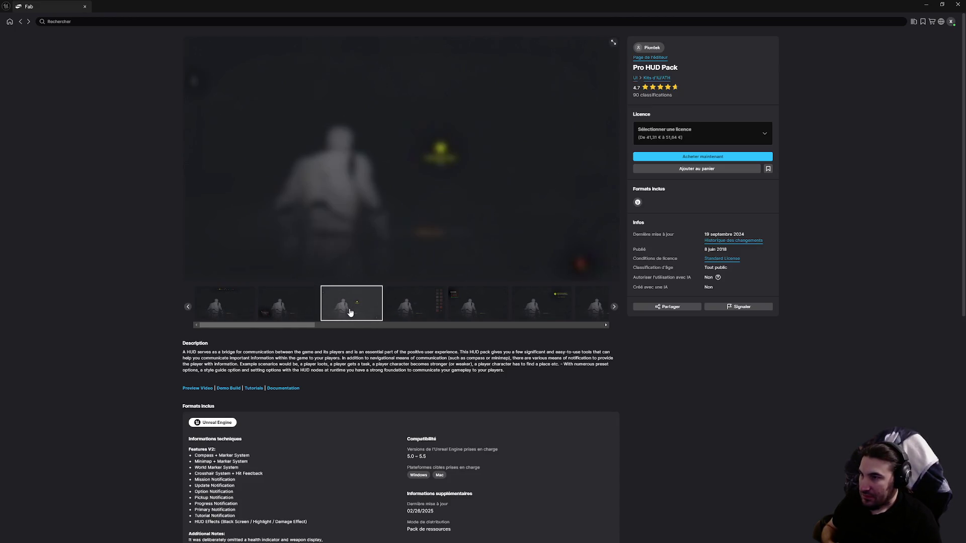
click(418, 309)
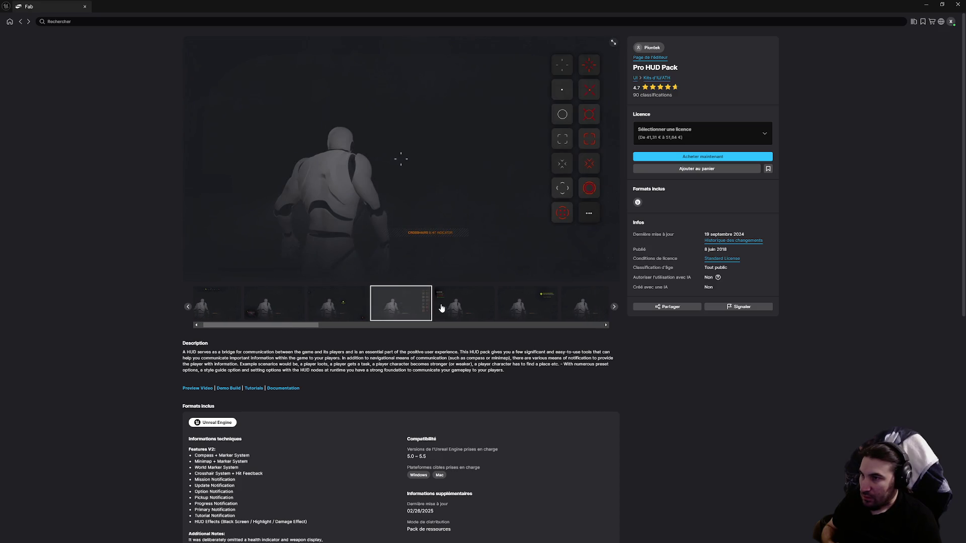
click(451, 308)
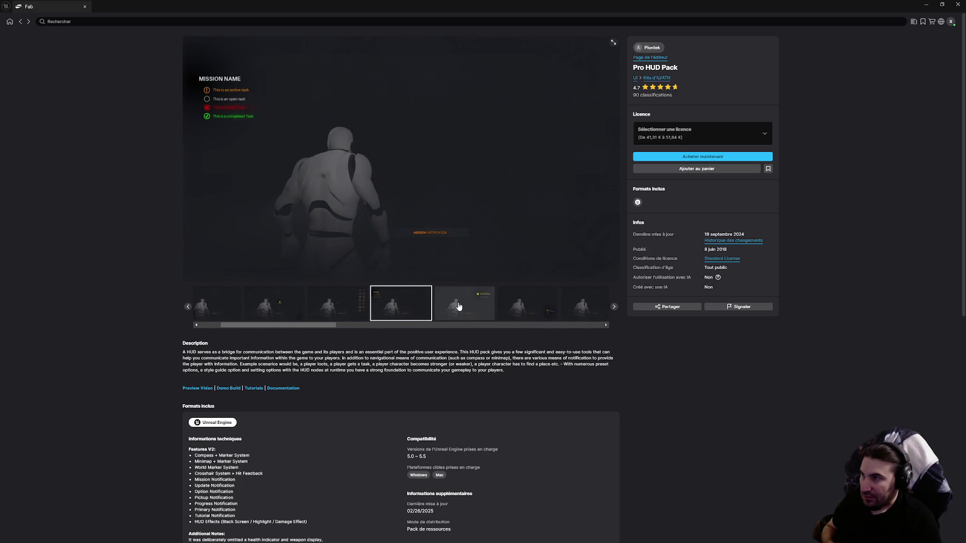
click(459, 306)
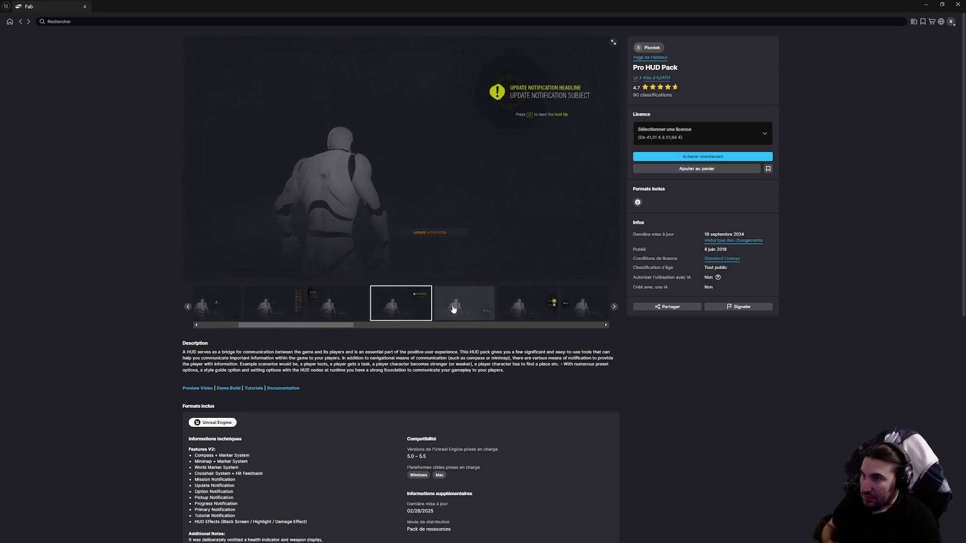
click(452, 309)
click(467, 307)
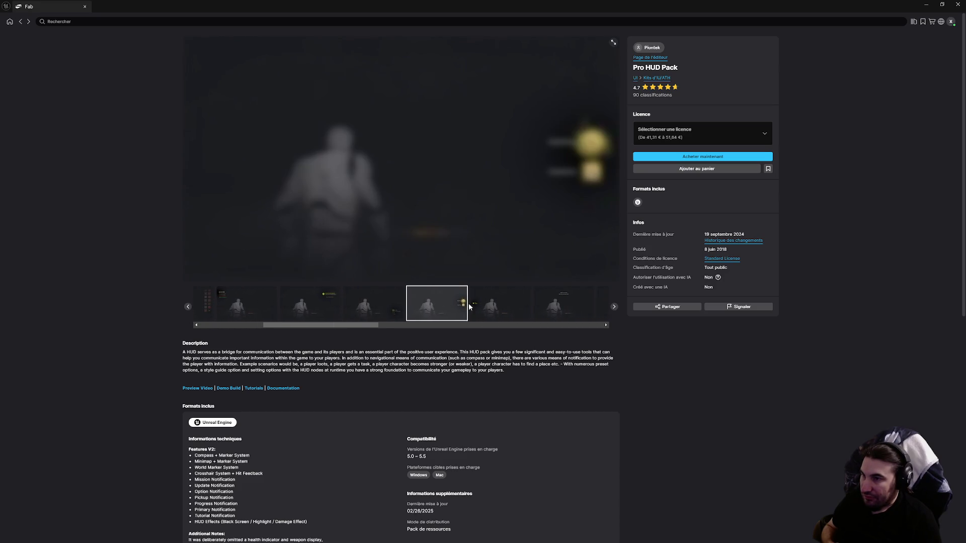
click(476, 310)
Step: Continue through the Primary, Tutorial, style-guide and Minimap screenshots, then bring up the Start menu
click(476, 309)
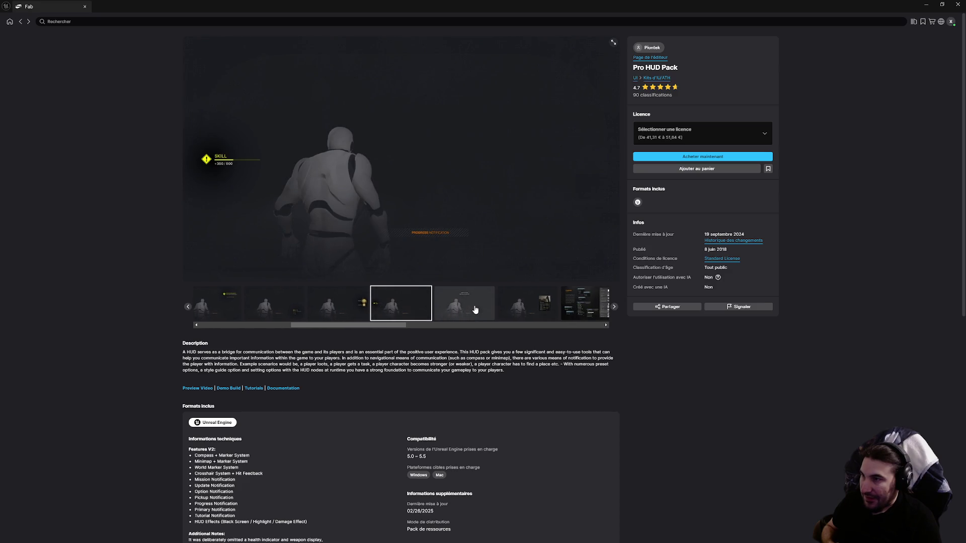
click(476, 309)
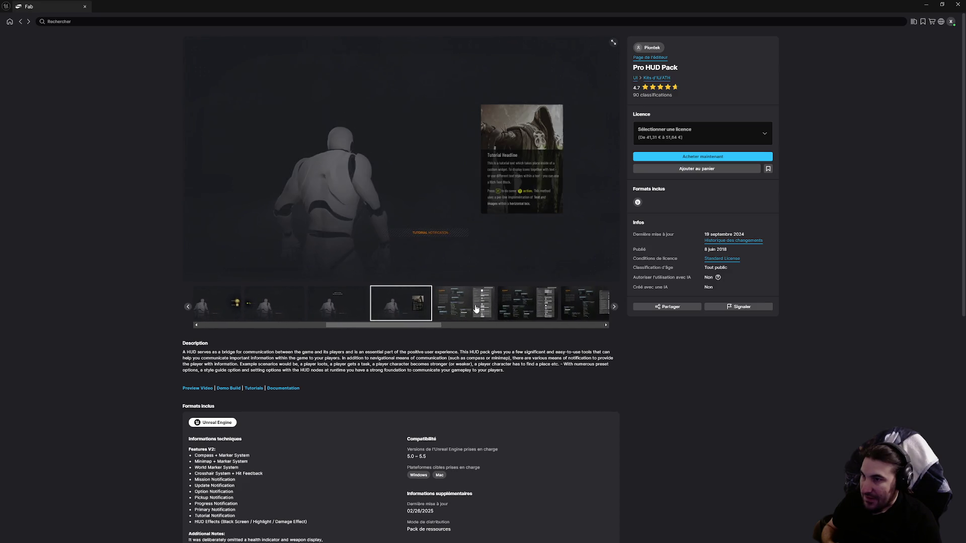
click(476, 309)
click(476, 308)
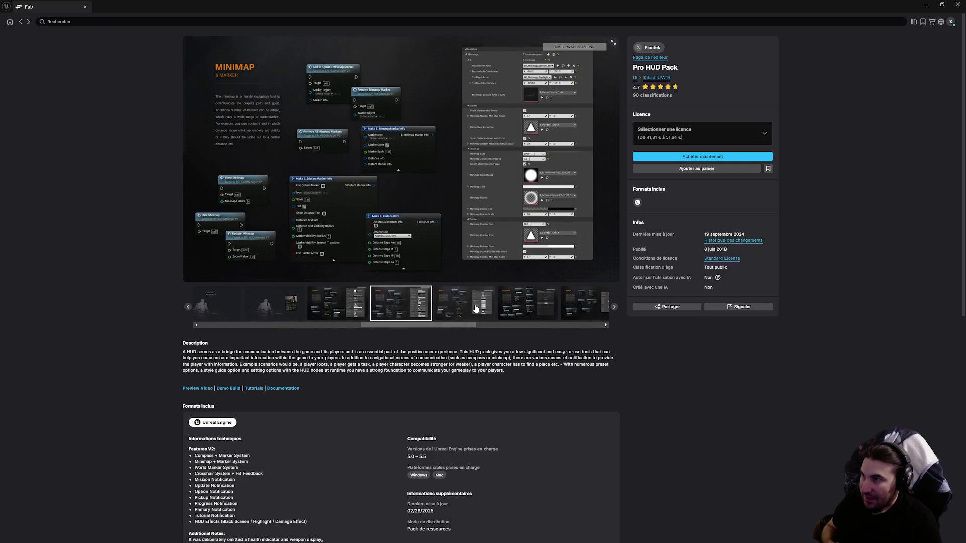
click(476, 308)
click(476, 309)
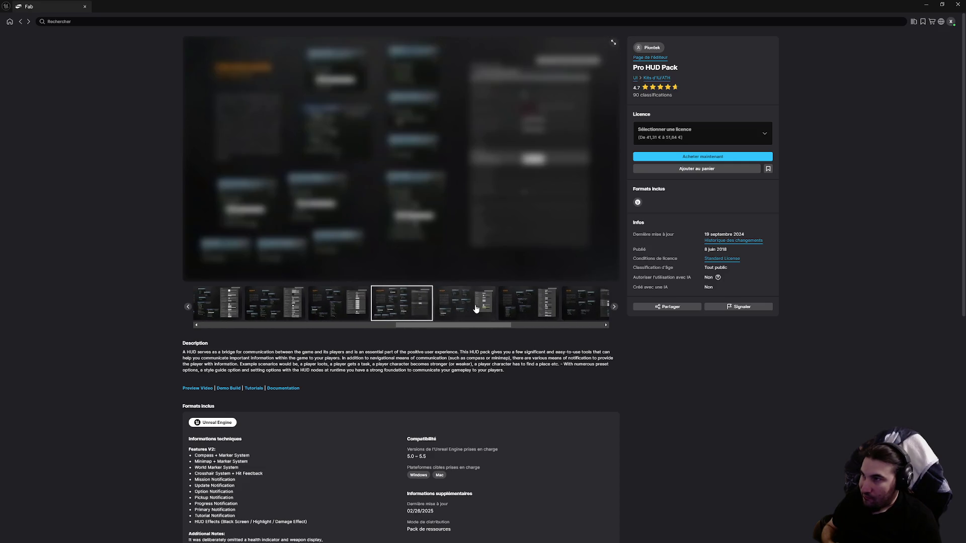
click(476, 308)
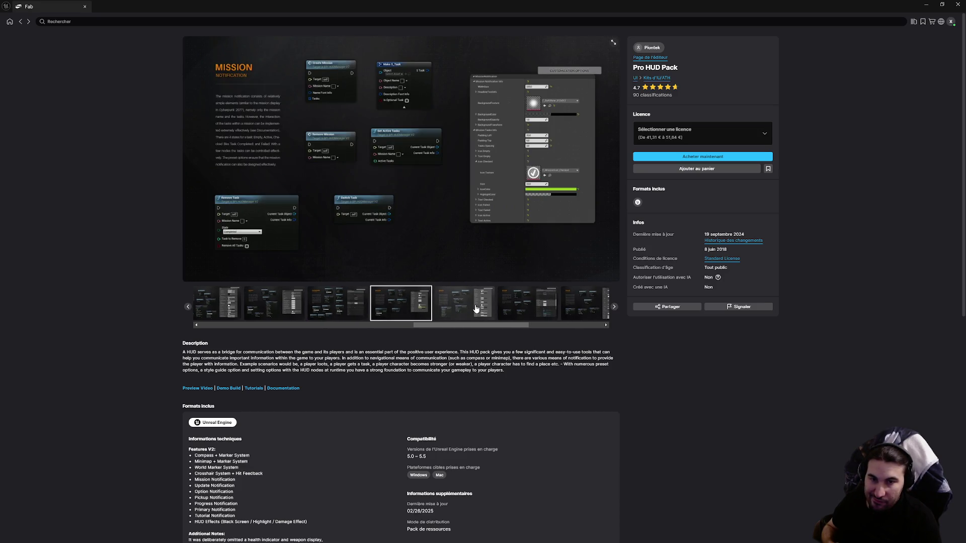
key(super)
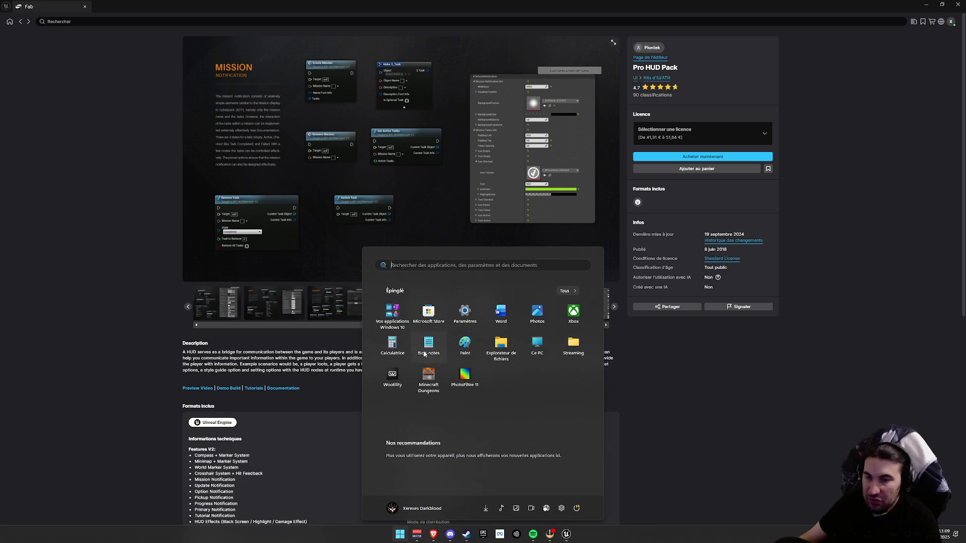
click(473, 524)
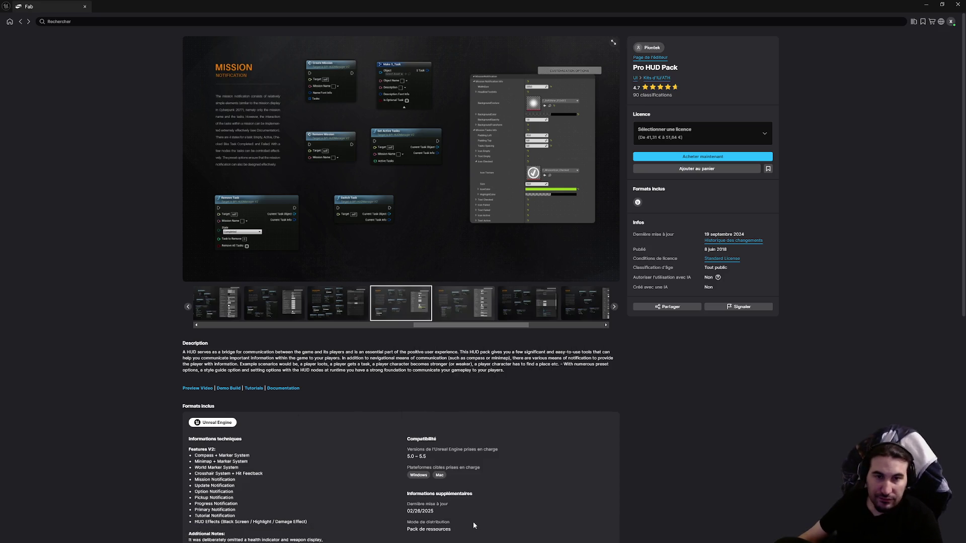
Step: Dismiss the Start menu, select all text on the Pro HUD Pack page, and go back to the grid
key(super)
key(Escape)
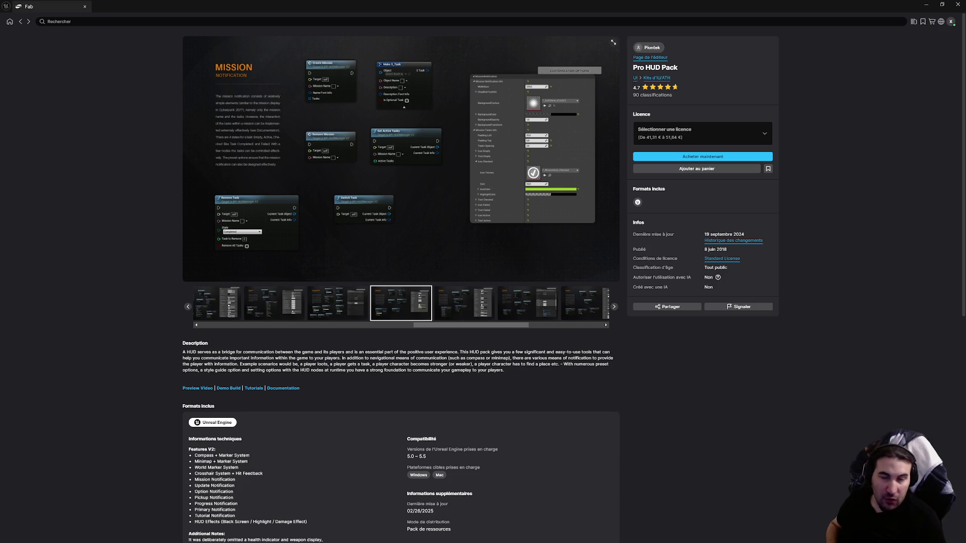
key(ctrl+a)
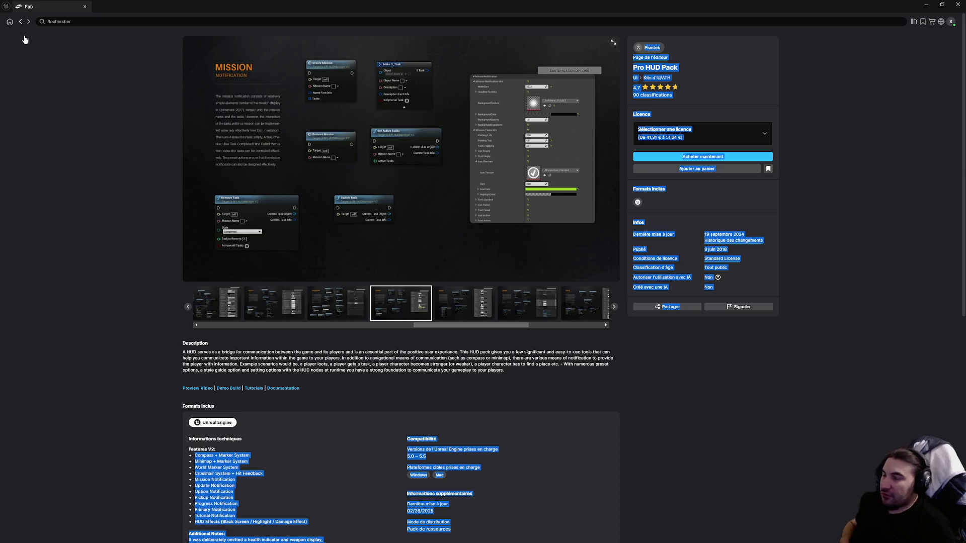
key(alt+Left)
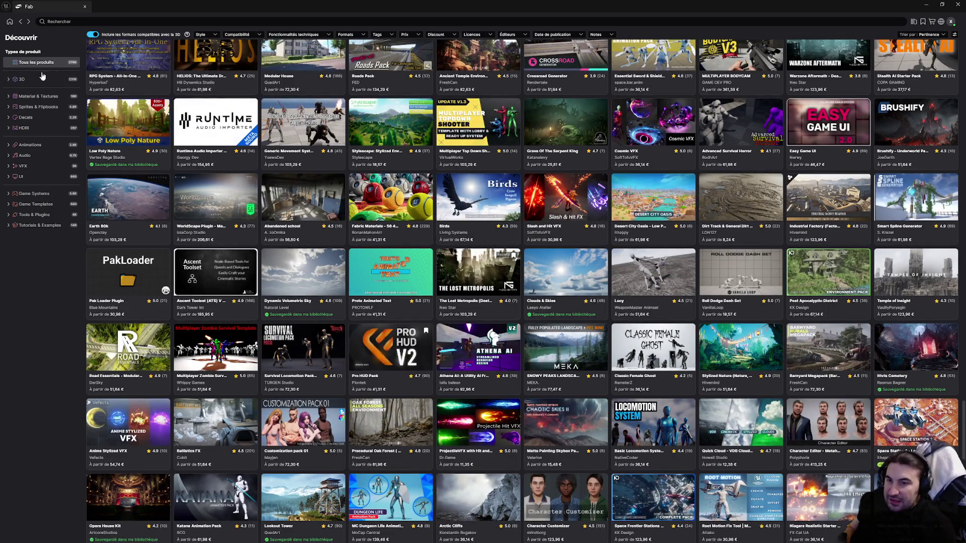
click(455, 342)
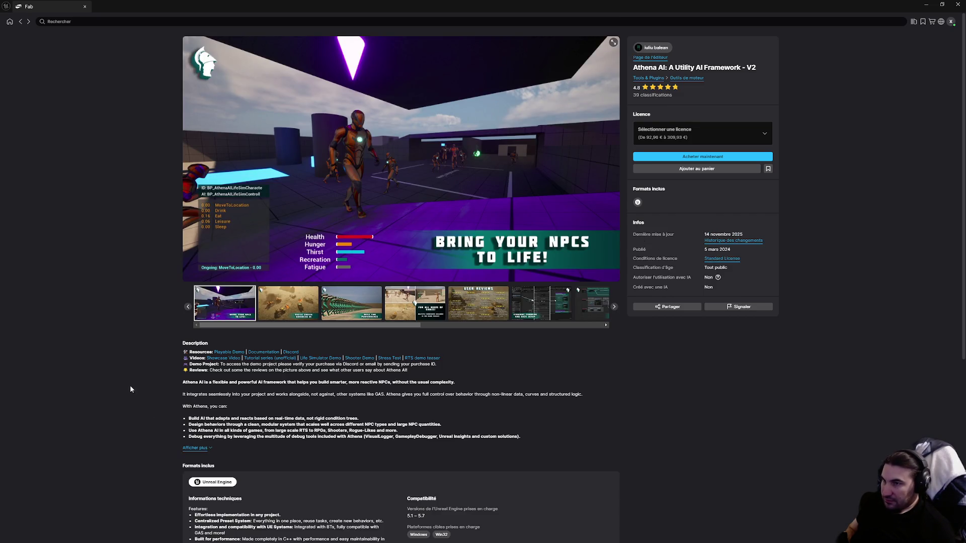
click(21, 22)
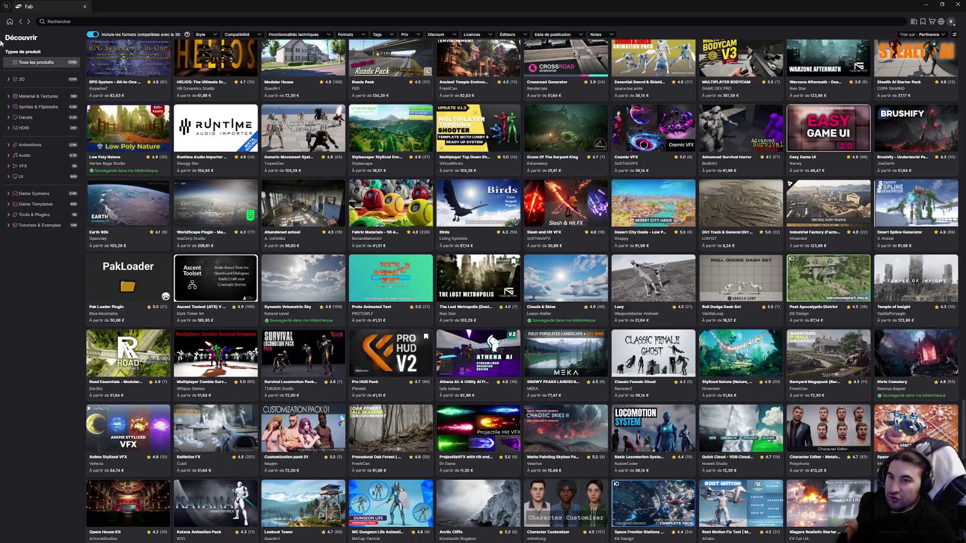
click(809, 124)
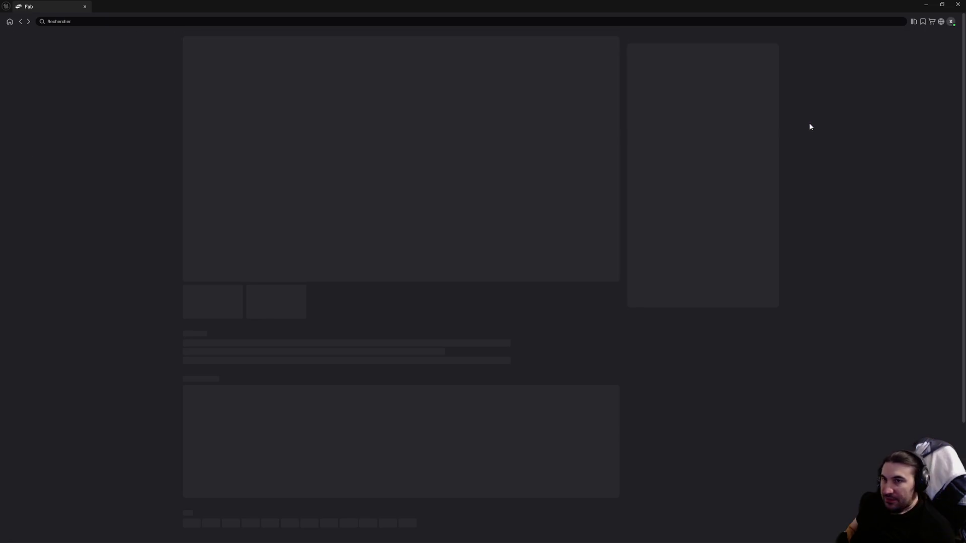
click(267, 298)
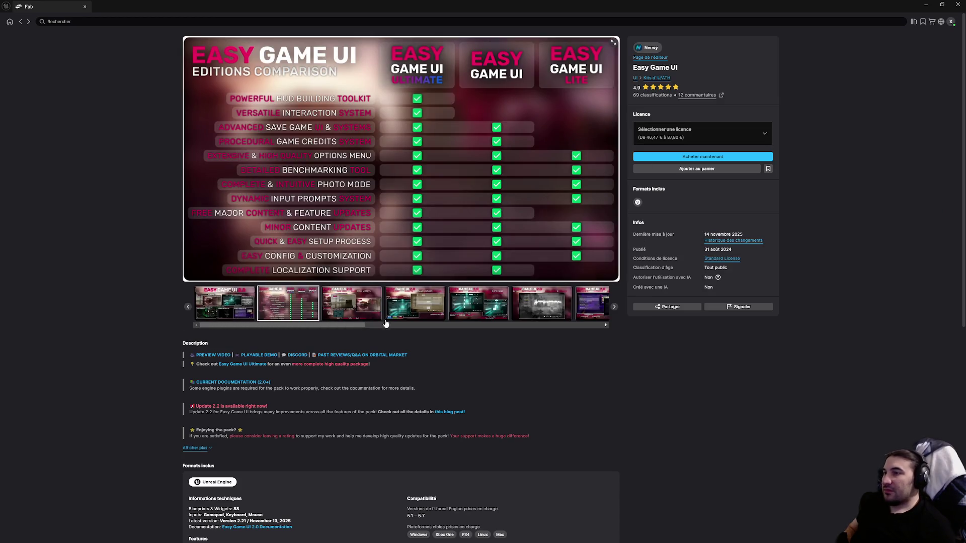
click(360, 314)
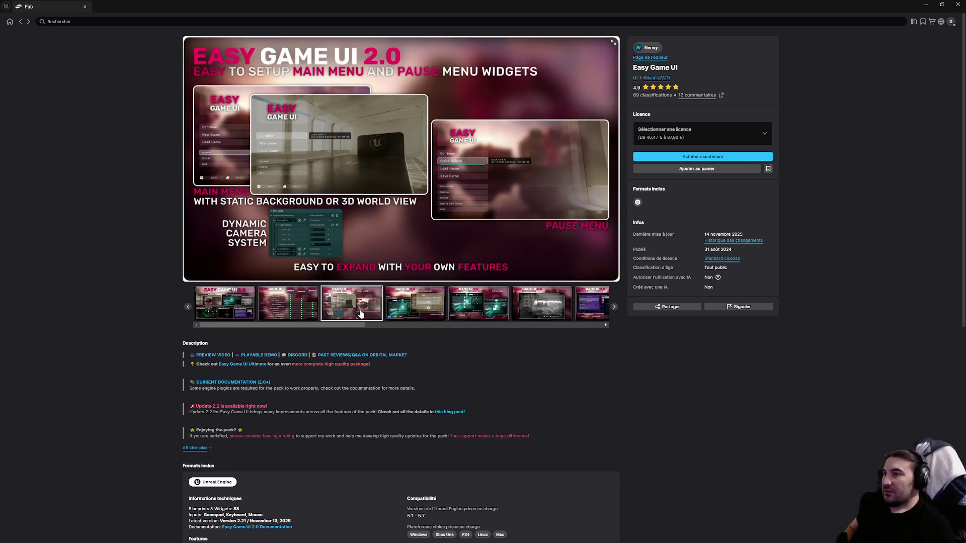
click(404, 313)
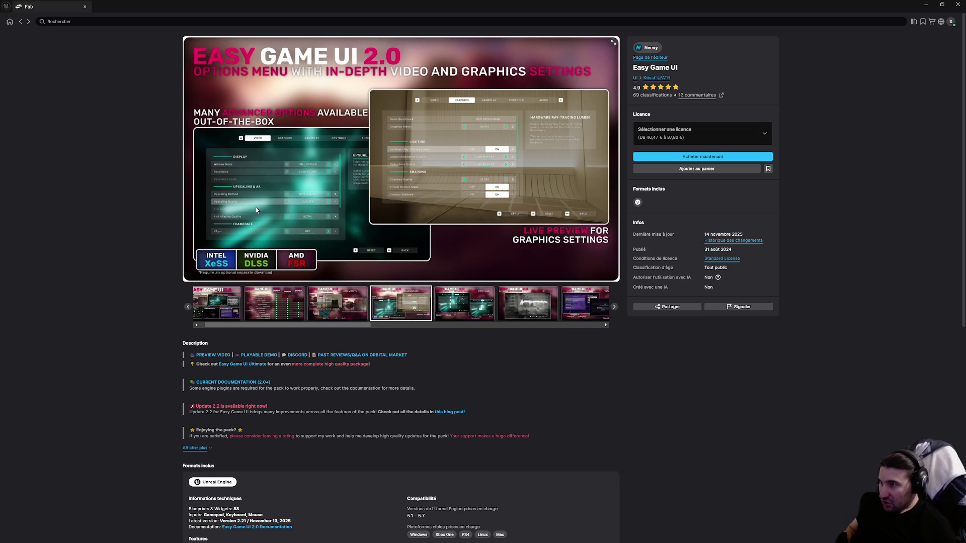
click(9, 22)
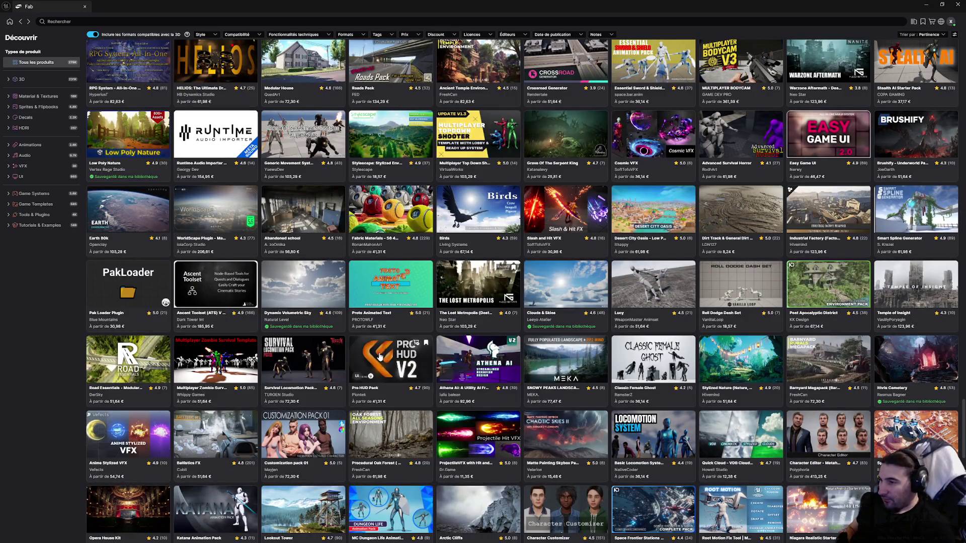
scroll(352, 302, down, 2)
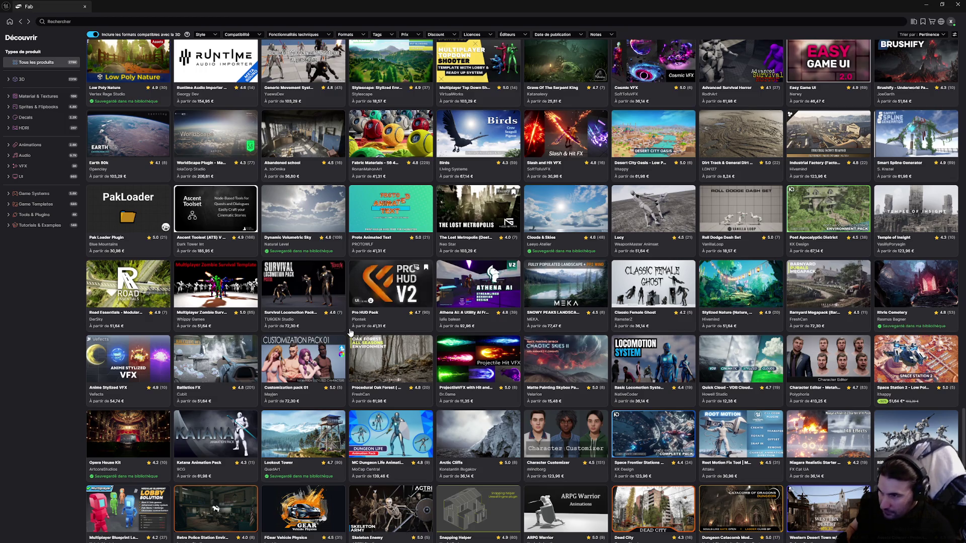
click(380, 366)
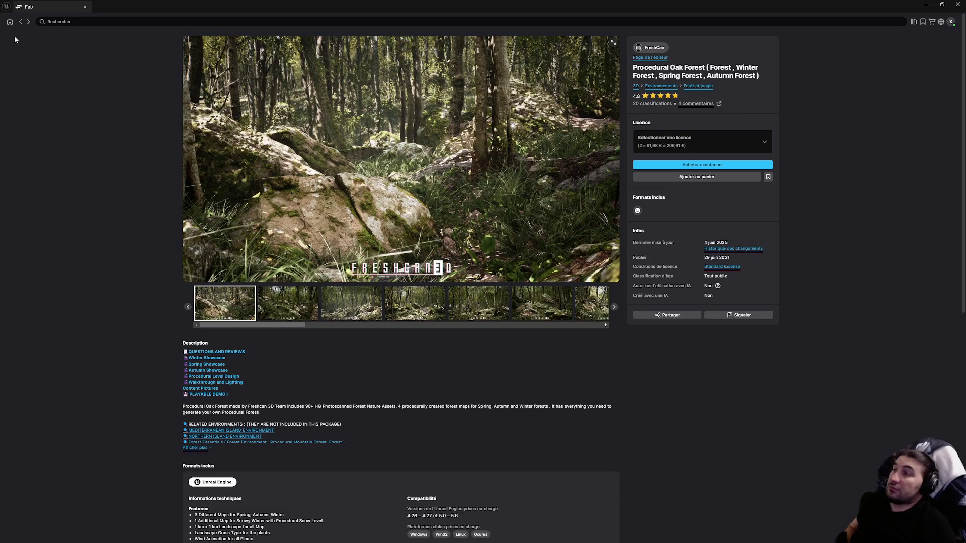
click(21, 22)
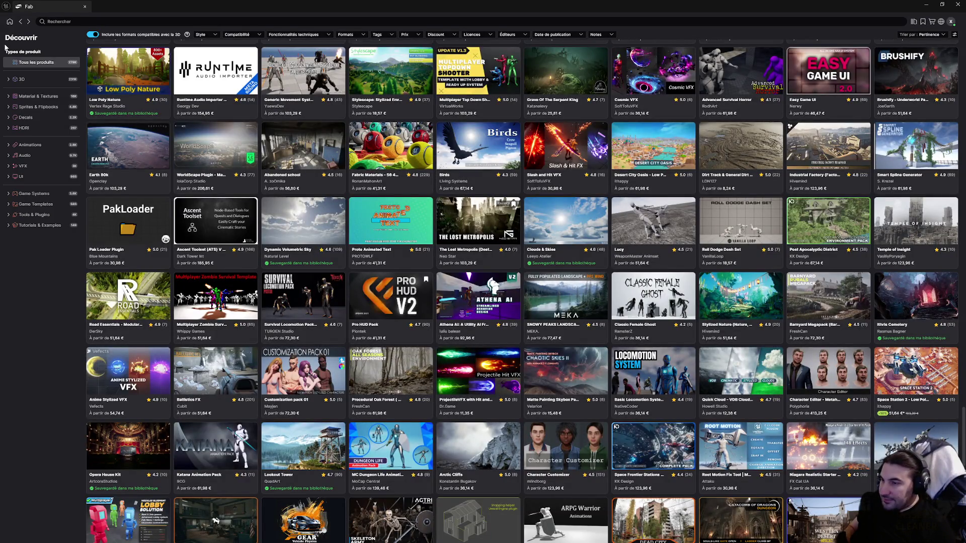
scroll(216, 302, down, 3)
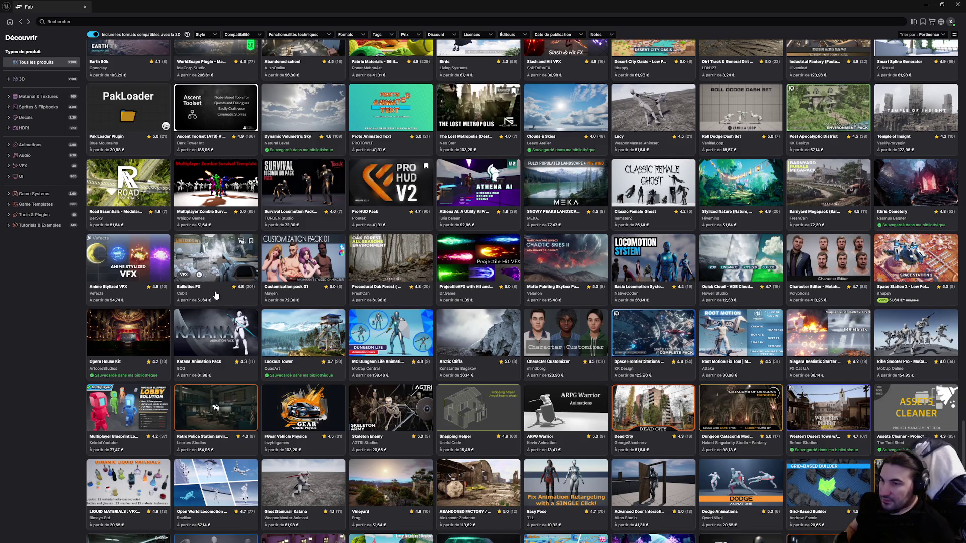
scroll(363, 340, down, 4)
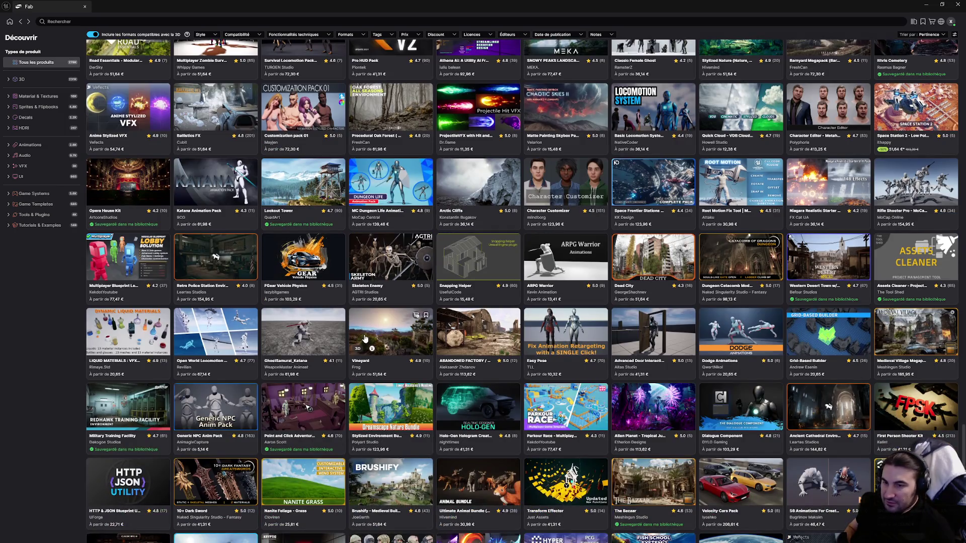
scroll(365, 339, down, 4)
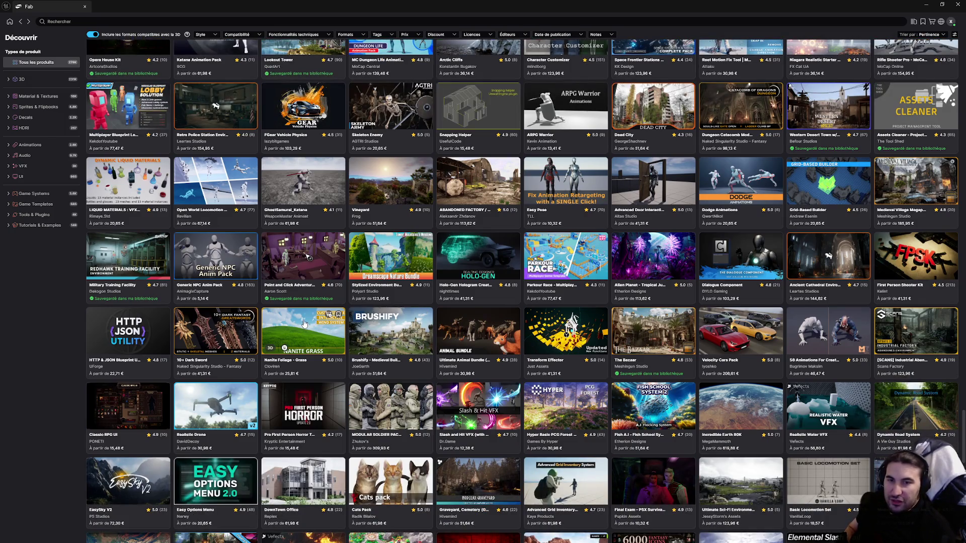
scroll(298, 325, down, 4)
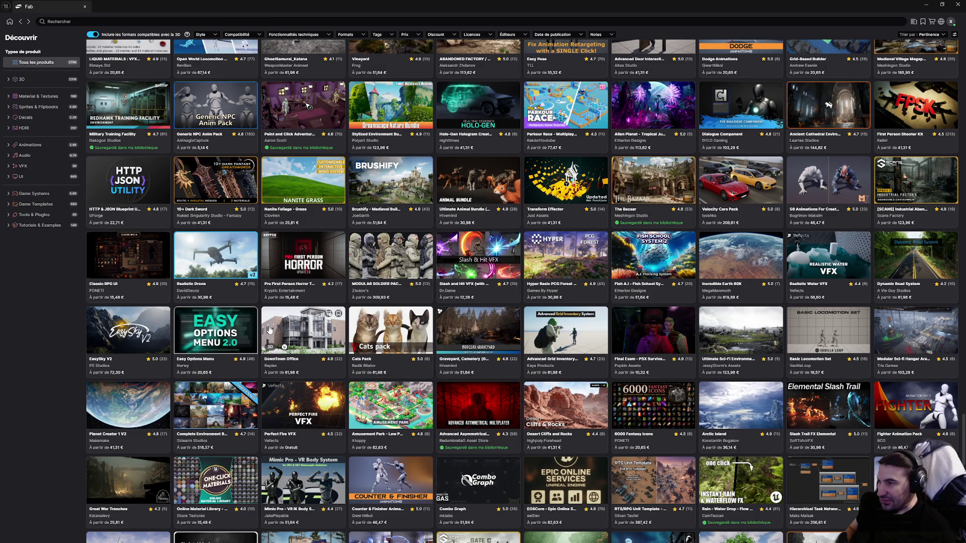
scroll(269, 329, down, 2)
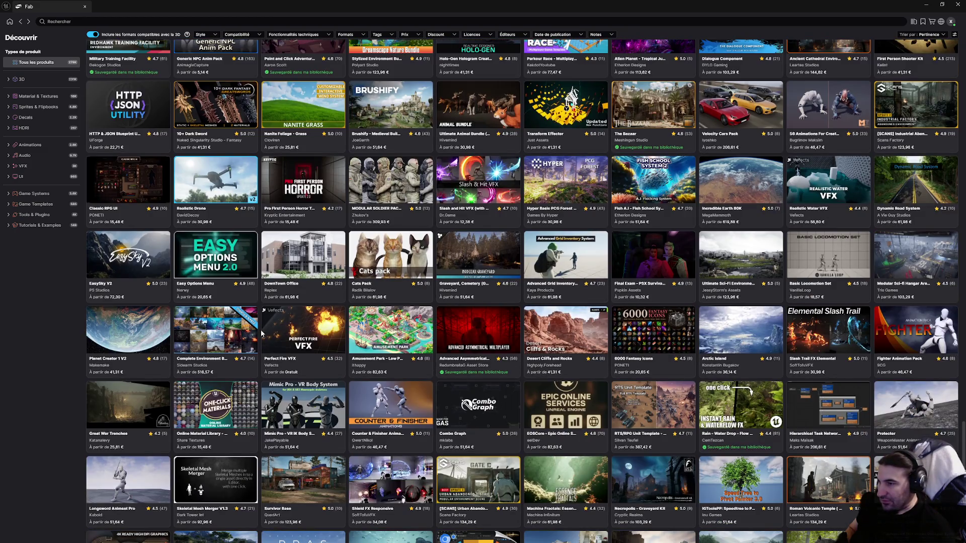
scroll(258, 335, down, 3)
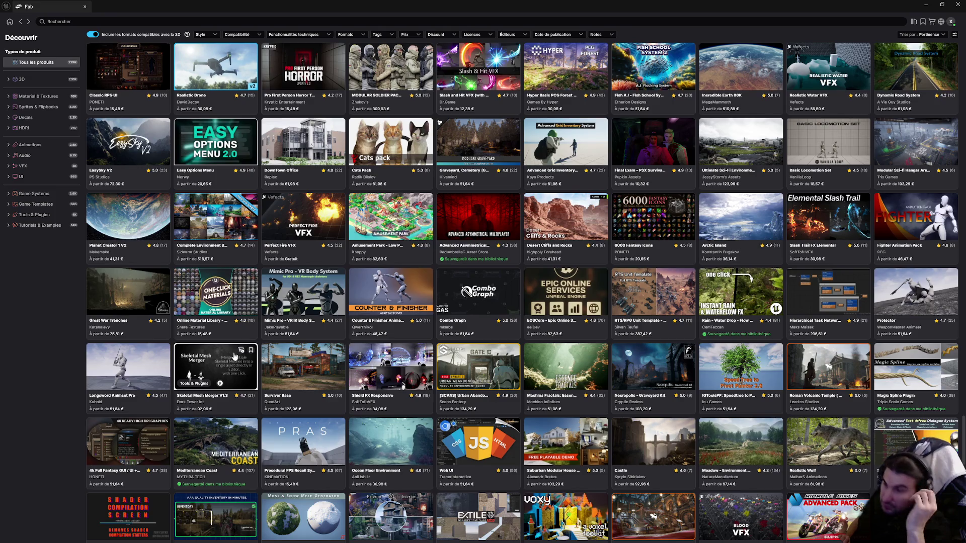
scroll(183, 387, down, 10)
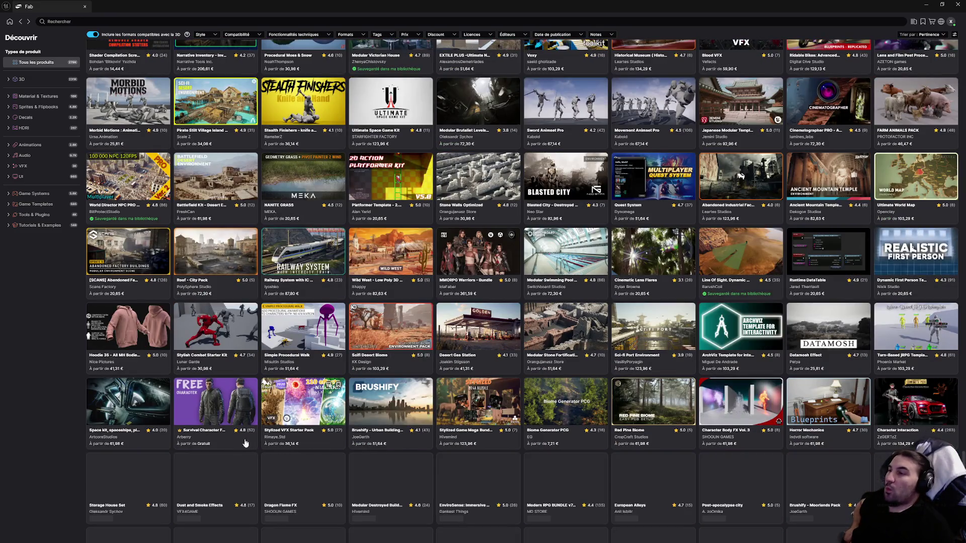
scroll(175, 413, down, 5)
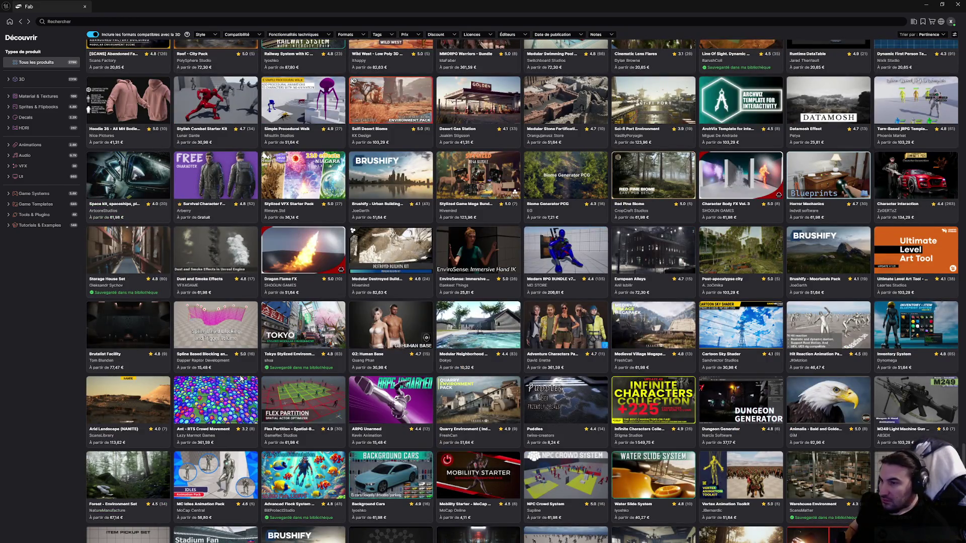
scroll(151, 398, down, 8)
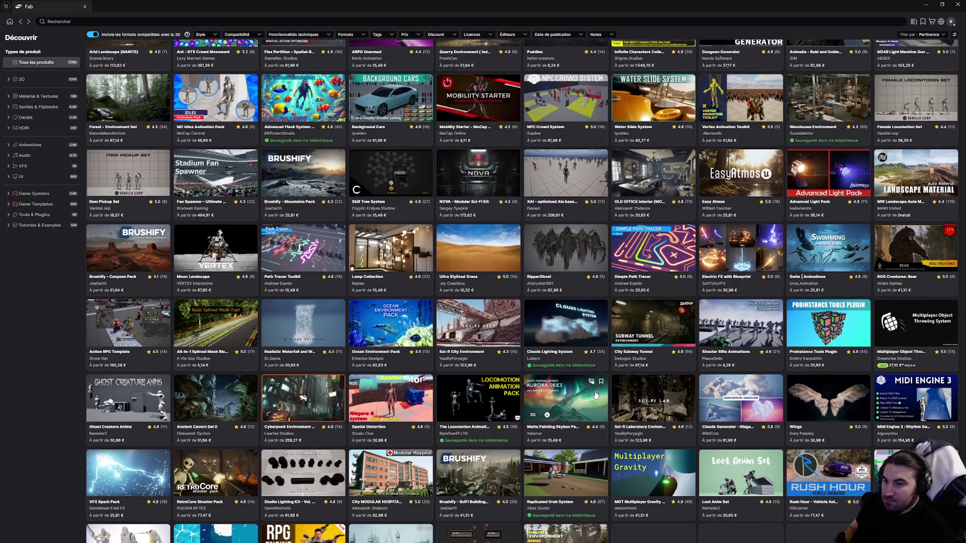
scroll(554, 403, down, 4)
scroll(473, 423, down, 5)
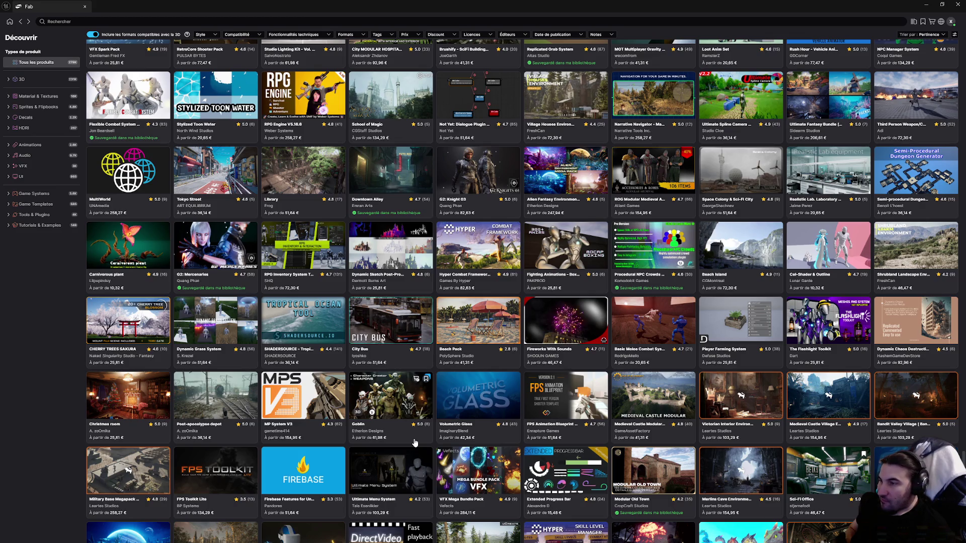
scroll(411, 442, down, 3)
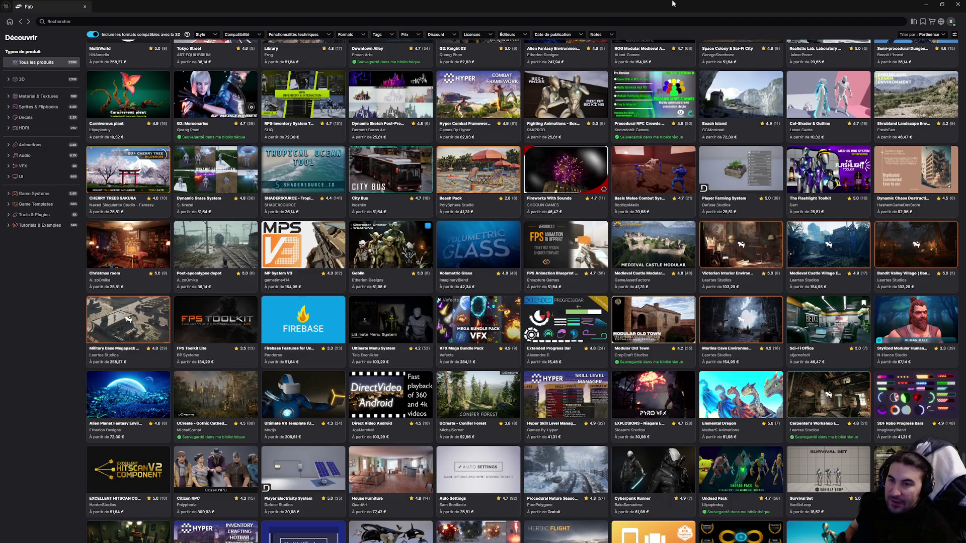
mouse_move(650, 4)
mouse_down()
mouse_move(670, 8)
mouse_move(528, 113)
mouse_up()
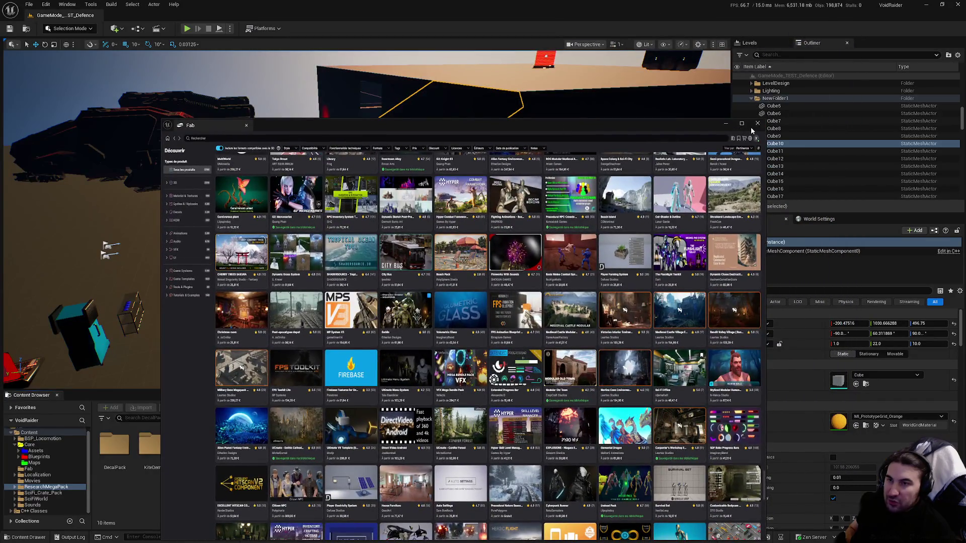
Step: Close the Fab window to reveal the defence level, then open and dismiss the Start menu
click(751, 127)
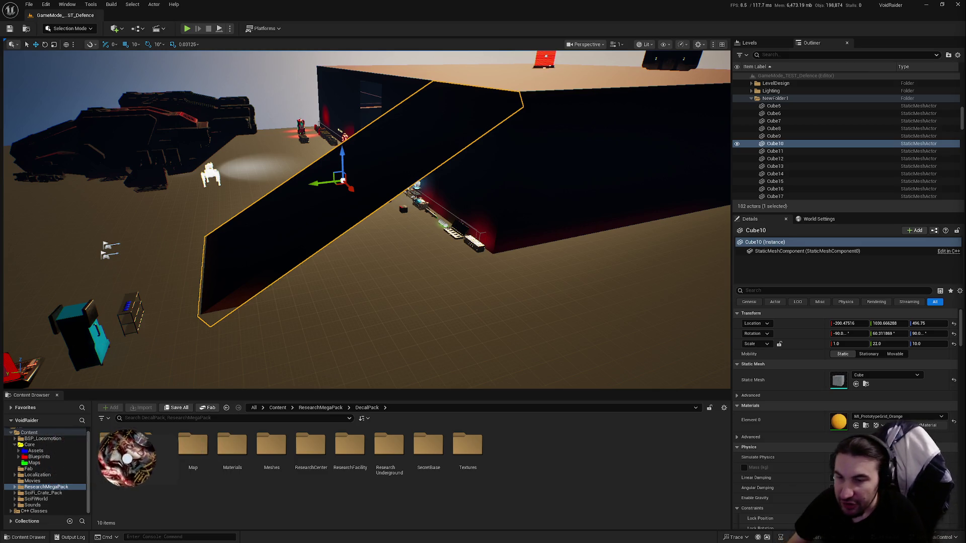
key(super)
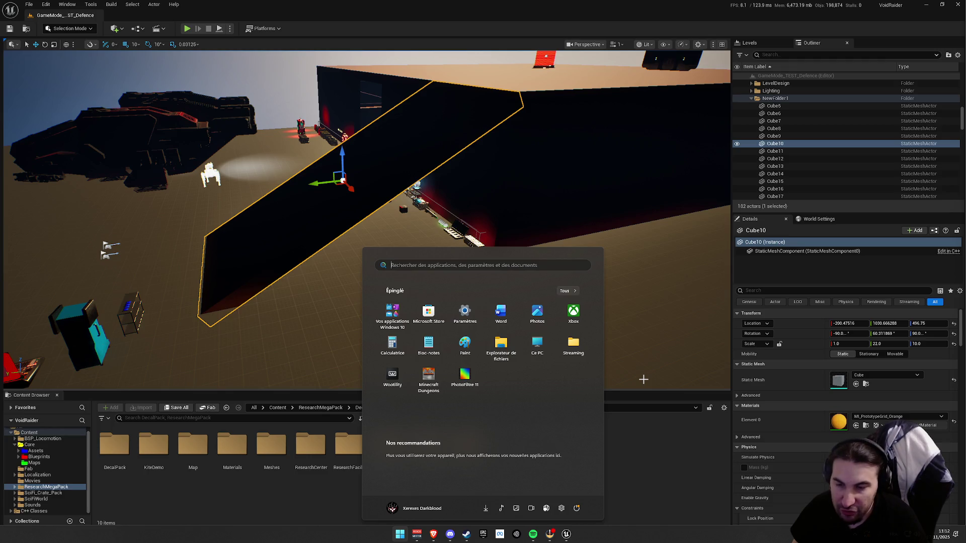
click(654, 472)
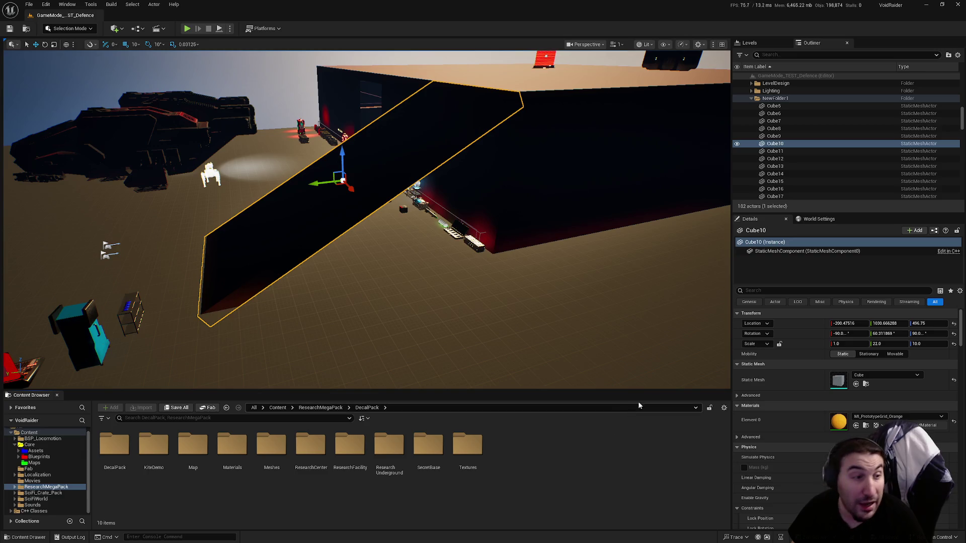
mouse_move(753, 355)
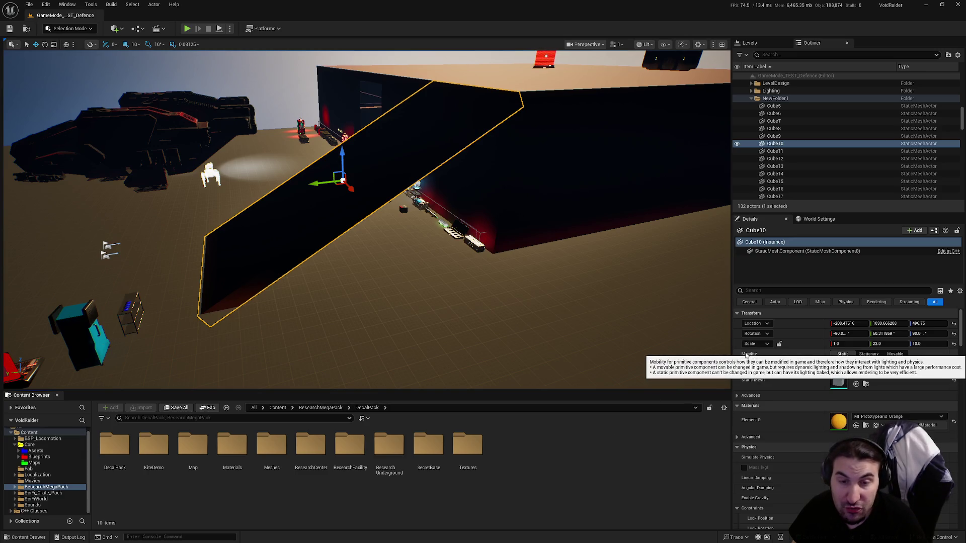